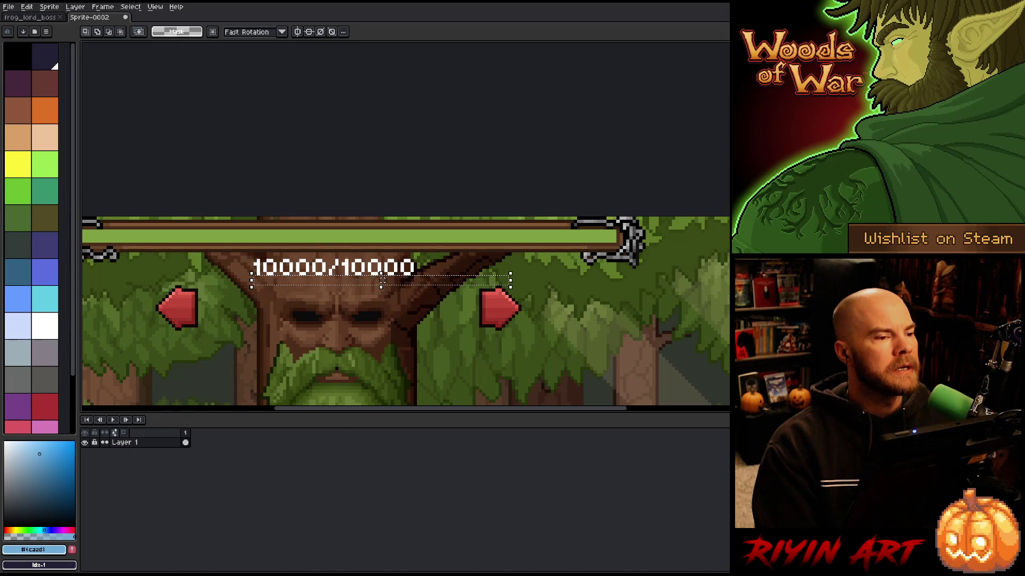
In Interface.cpp, change 900 to 899 on lines 2196 and 2197 and save
{"action": "key", "text": "alt+Tab"}
{"action": "double_click", "coordinate": [455, 317]}
{"action": "type", "text": "899"}
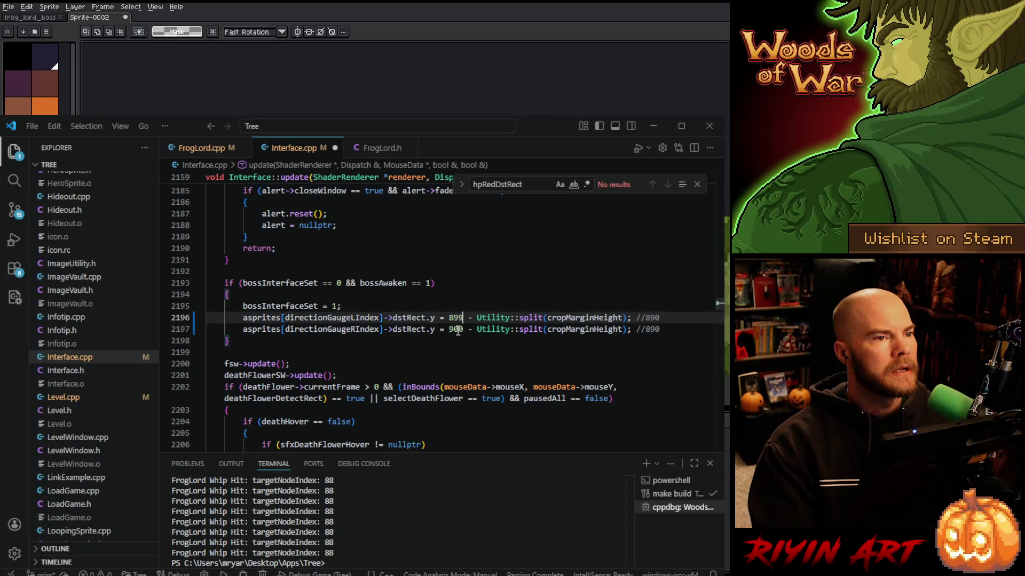
{"action": "double_click", "coordinate": [456, 329]}
{"action": "type", "text": "899"}
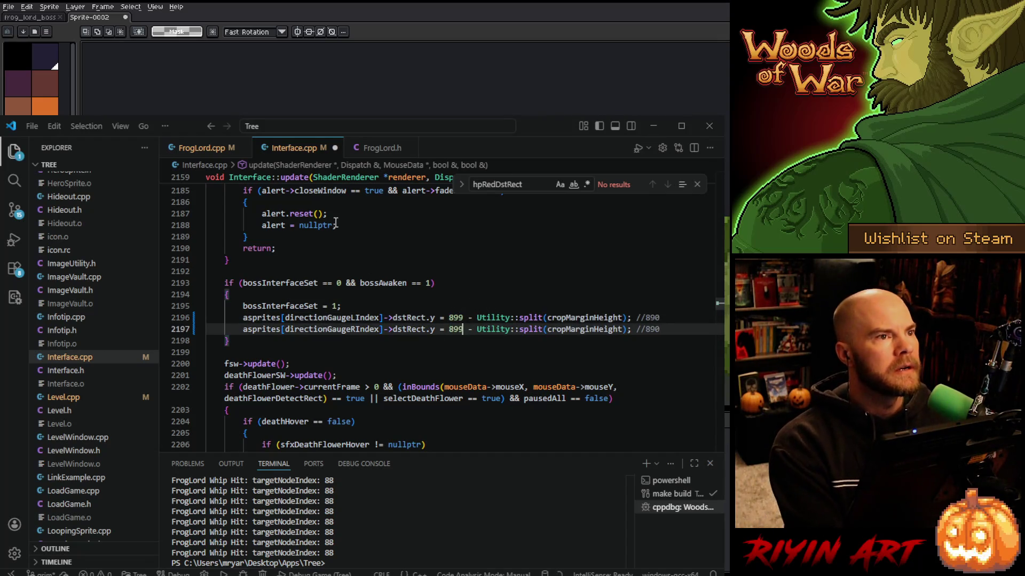
{"action": "key", "text": "ctrl+s"}
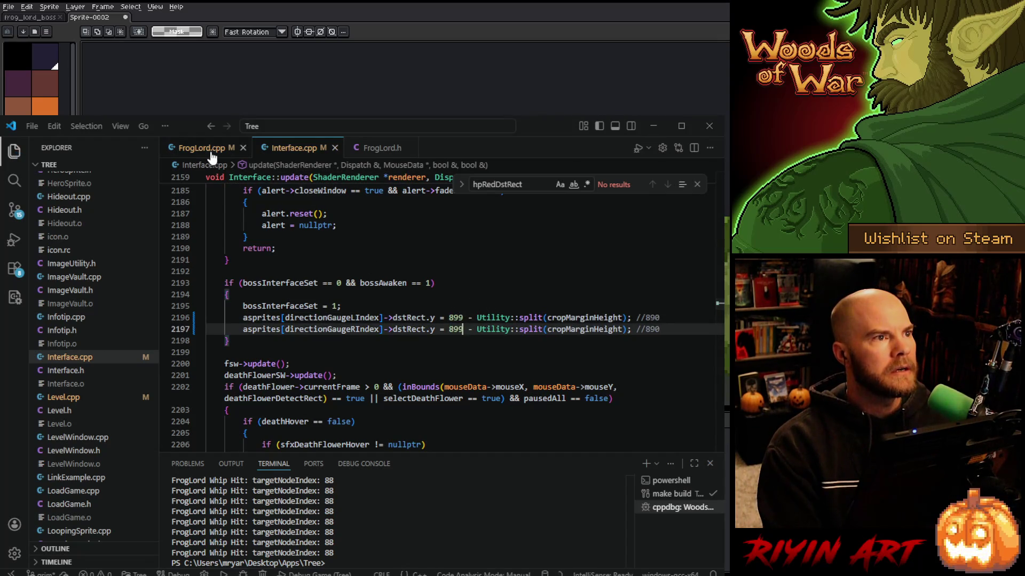
In FrogLord.cpp, change the four HP bar offsets on lines 186–189 from 6 to 7 and save
{"action": "left_click", "coordinate": [211, 152]}
{"action": "double_click", "coordinate": [306, 315]}
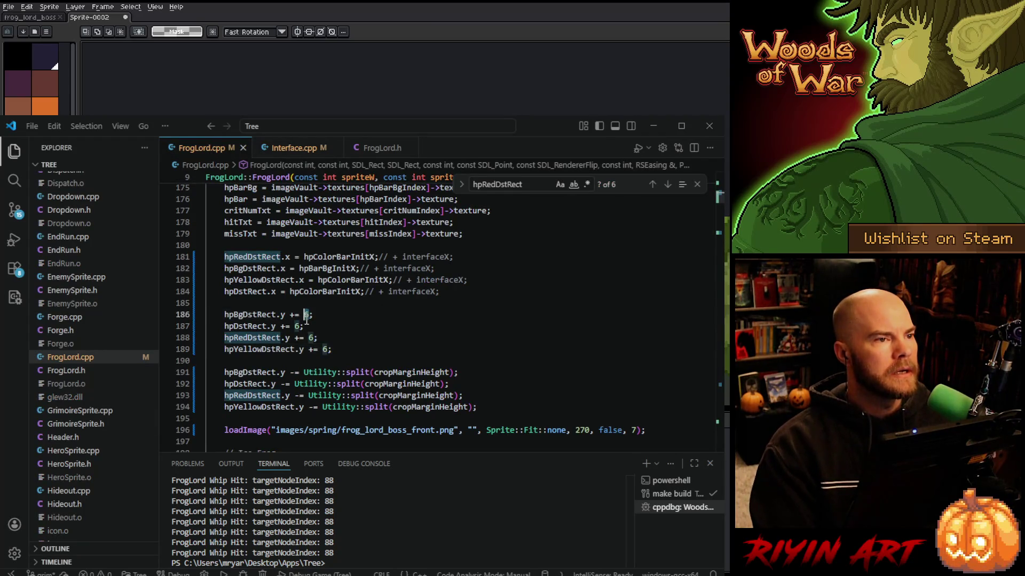
{"action": "type", "text": "7"}
{"action": "double_click", "coordinate": [298, 326]}
{"action": "type", "text": "7"}
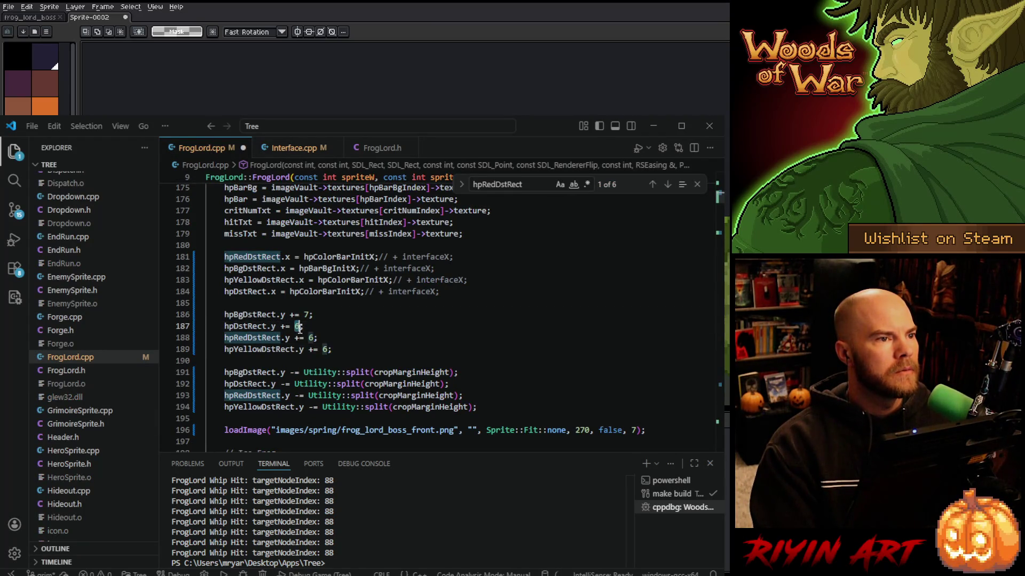
{"action": "double_click", "coordinate": [311, 338]}
{"action": "type", "text": "7"}
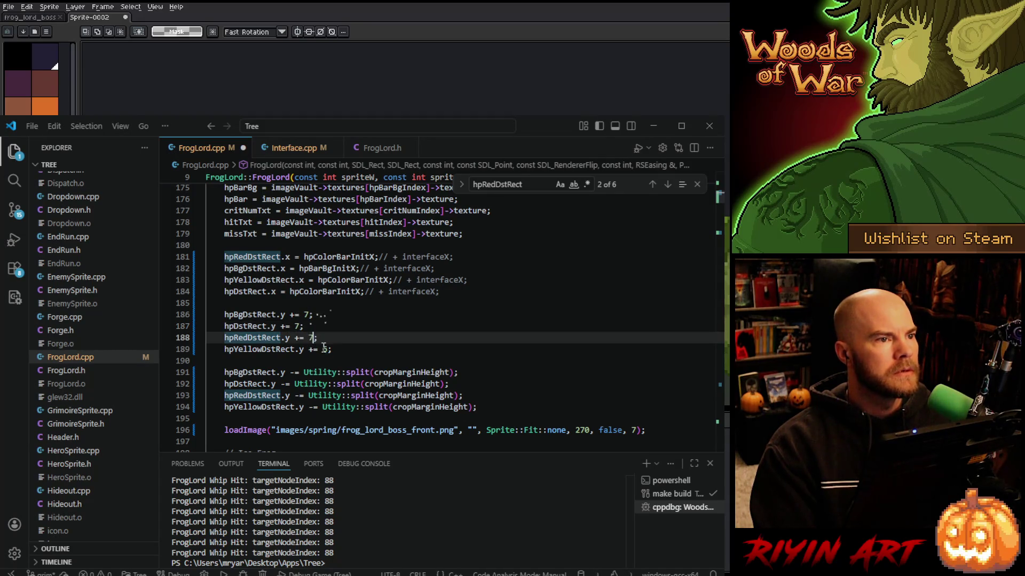
{"action": "double_click", "coordinate": [325, 349]}
{"action": "type", "text": "7"}
{"action": "key", "text": "ctrl+s"}
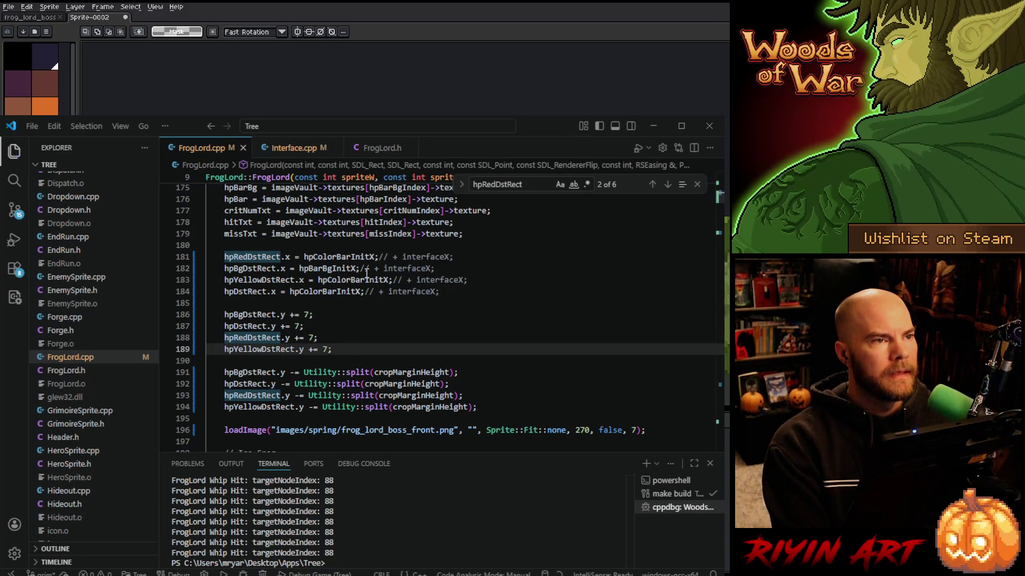
Bring Aseprite's boss HUD mockup forward and deselect the box around the 10000/10000 label
{"action": "left_click", "coordinate": [652, 126]}
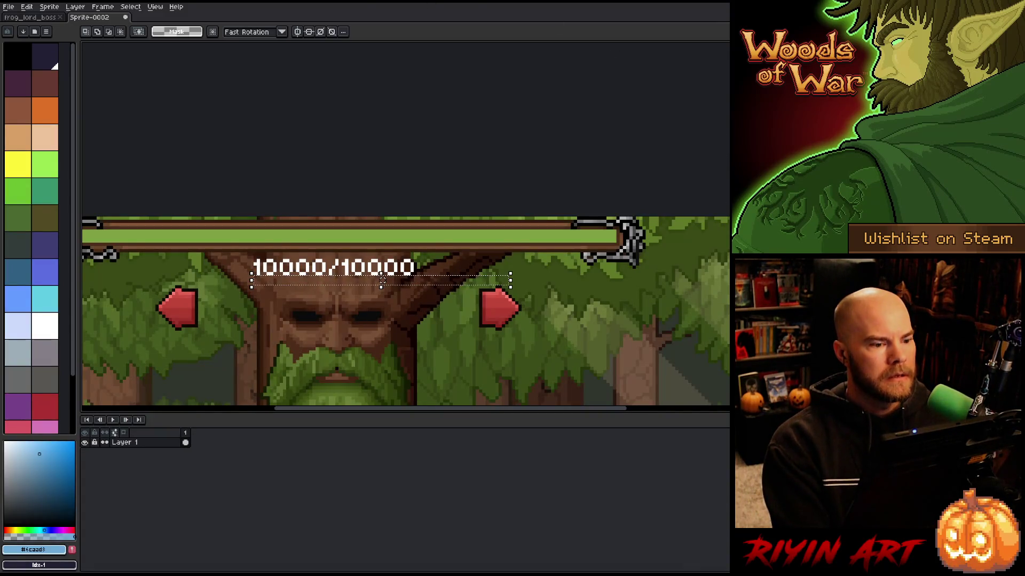
{"action": "scroll", "coordinate": [378, 185], "scroll_direction": "down", "scroll_amount": 2}
{"action": "scroll", "coordinate": [378, 185], "scroll_direction": "up", "scroll_amount": 2}
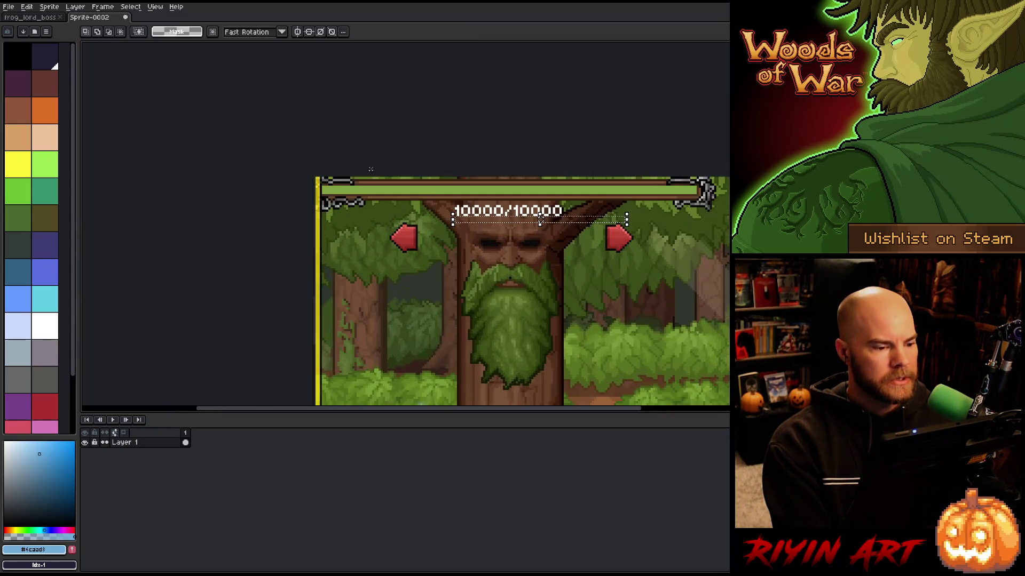
{"action": "scroll", "coordinate": [379, 171], "scroll_direction": "up", "scroll_amount": 1}
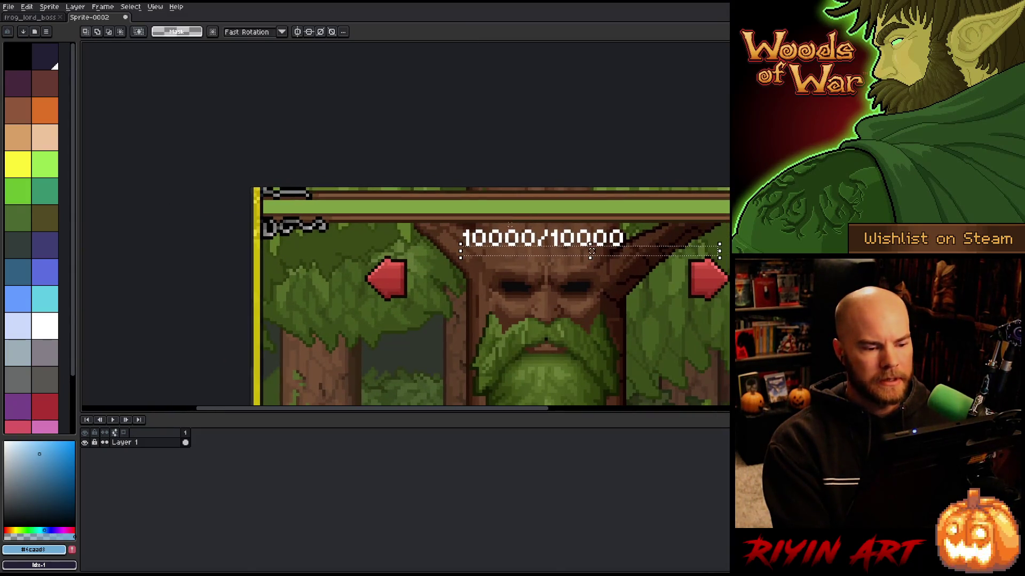
{"action": "scroll", "coordinate": [447, 202], "scroll_direction": "down", "scroll_amount": 1}
{"action": "key", "text": "ctrl+d"}
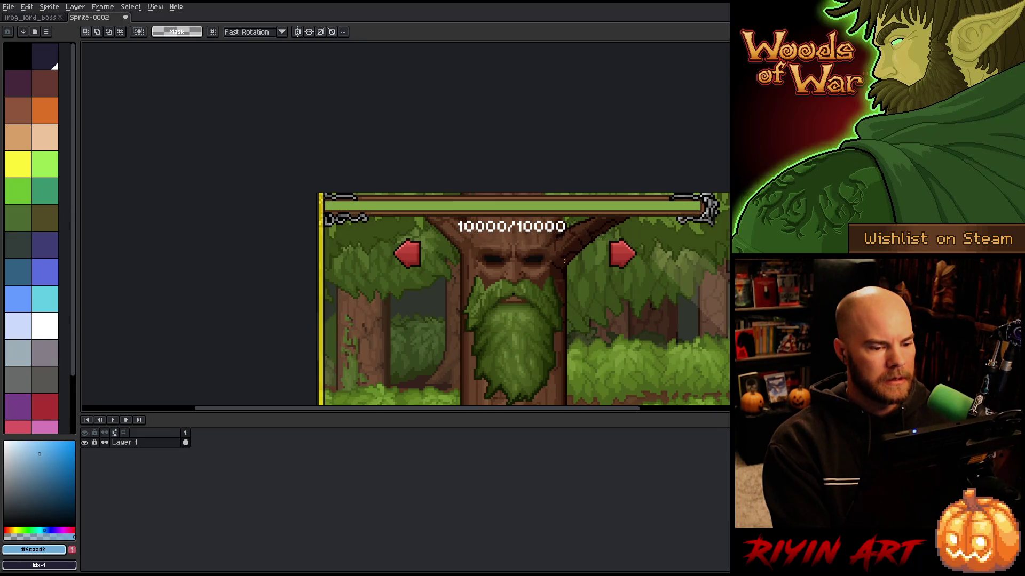
{"action": "left_click", "coordinate": [8, 6]}
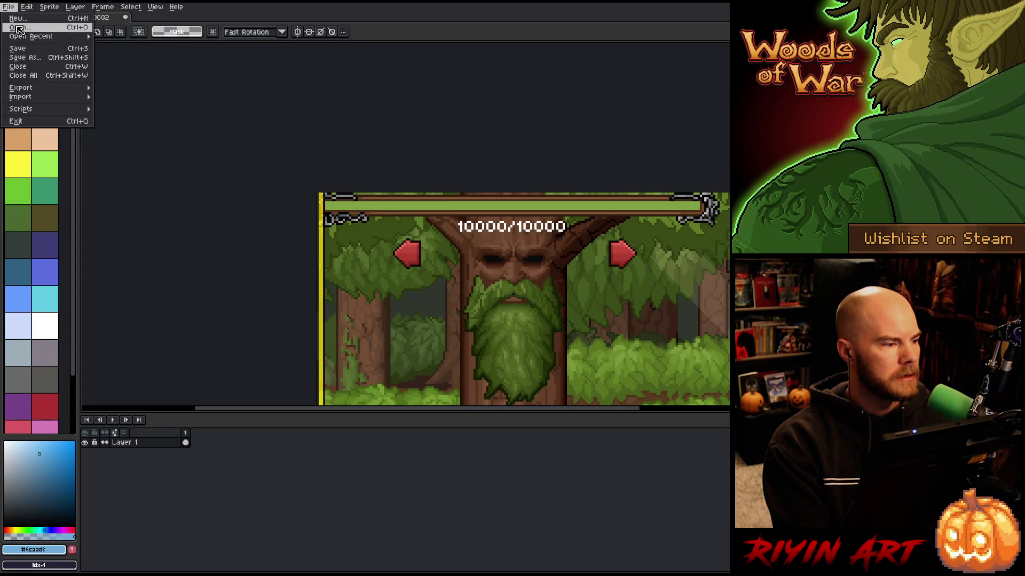
Start opening a sprite, visit the pinned images folder, then switch to the pinned TreeRevenge folder
{"action": "left_click", "coordinate": [19, 28]}
{"action": "left_click", "coordinate": [393, 71]}
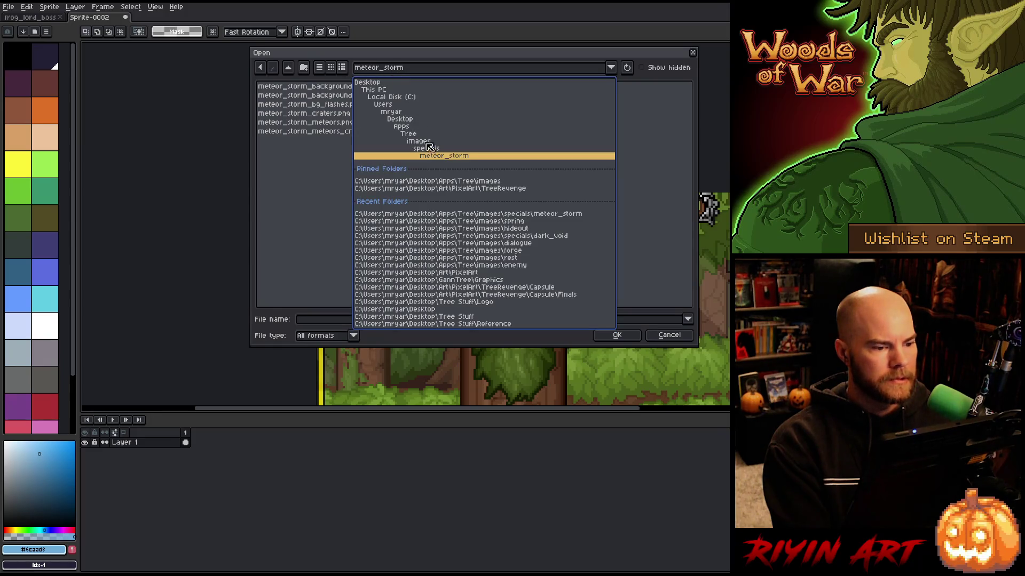
{"action": "left_click", "coordinate": [435, 182]}
{"action": "scroll", "coordinate": [339, 229], "scroll_direction": "down", "scroll_amount": 10}
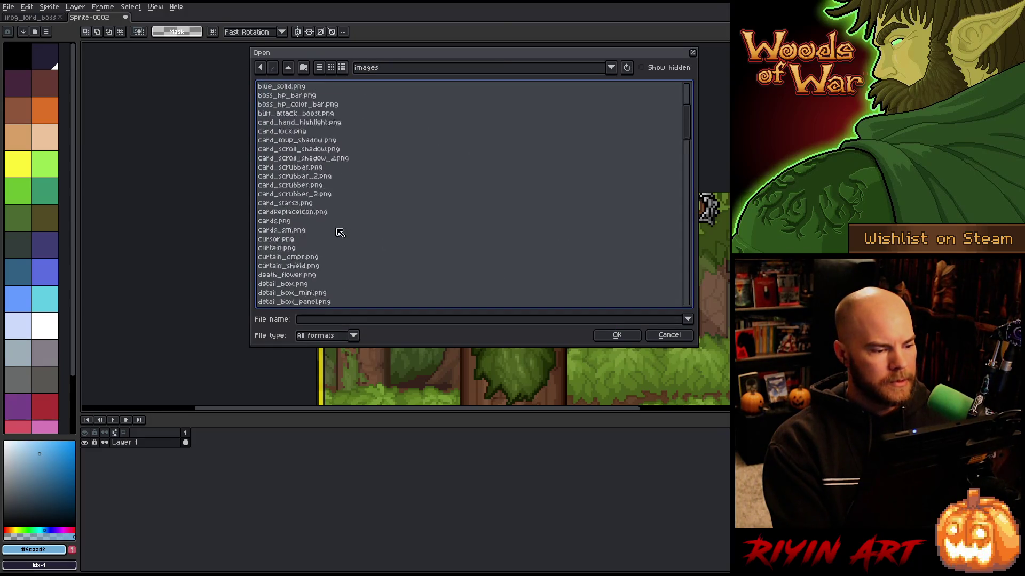
{"action": "left_click", "coordinate": [418, 69]}
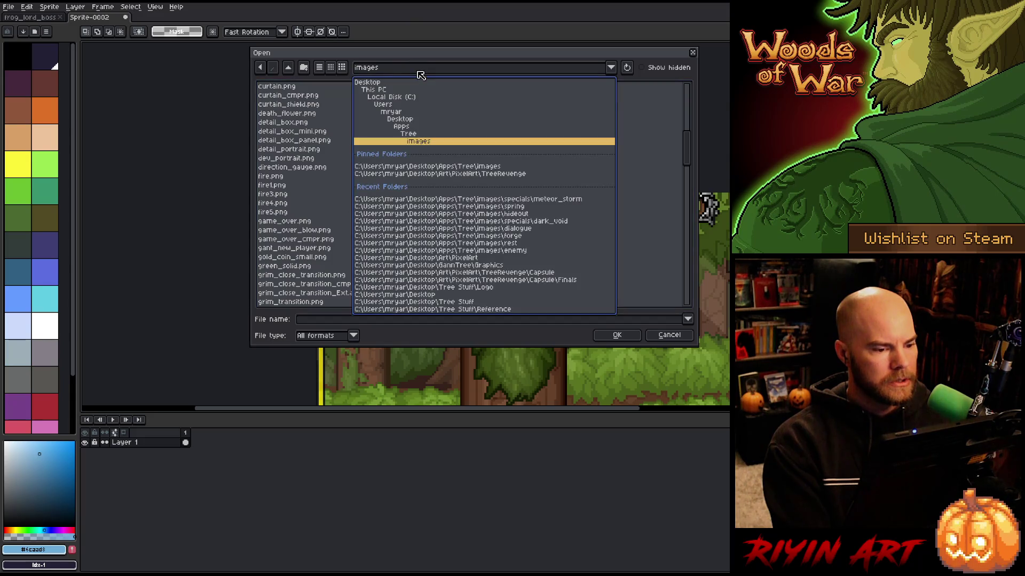
{"action": "left_click", "coordinate": [447, 177]}
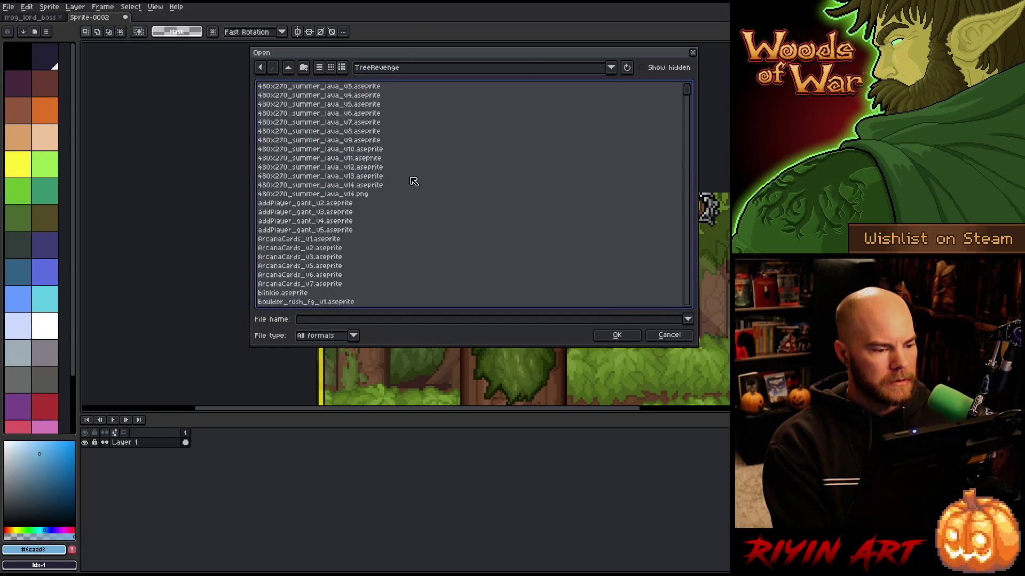
{"action": "scroll", "coordinate": [411, 184], "scroll_direction": "down", "scroll_amount": 5}
{"action": "scroll", "coordinate": [411, 186], "scroll_direction": "down", "scroll_amount": 8}
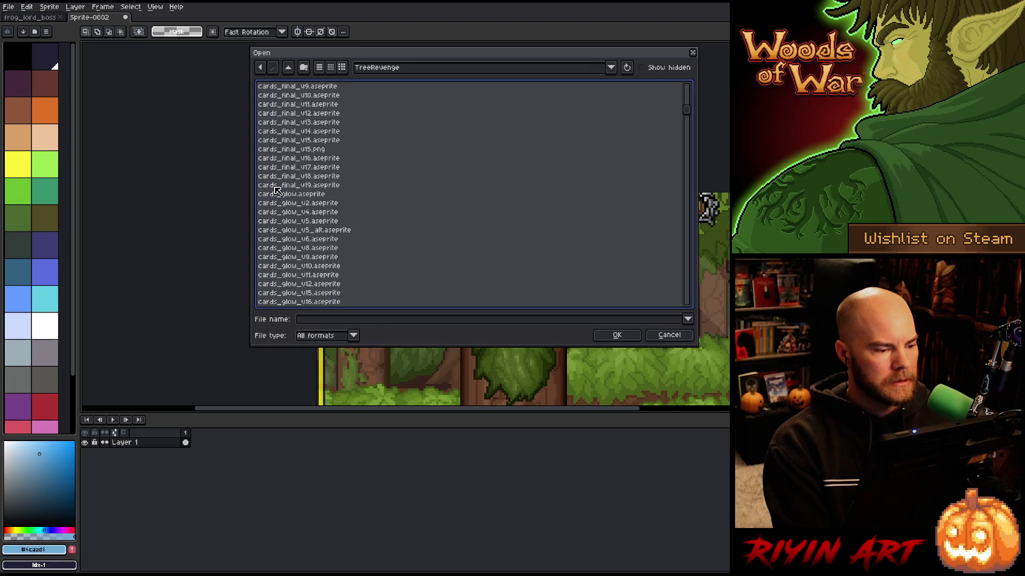
Browse TreeRevenge files, selecting cards_final_v19, grimoire_scroll_shadow and hitStats in turn
{"action": "left_click", "coordinate": [276, 186]}
{"action": "type", "text": "hitStats.aseprite"}
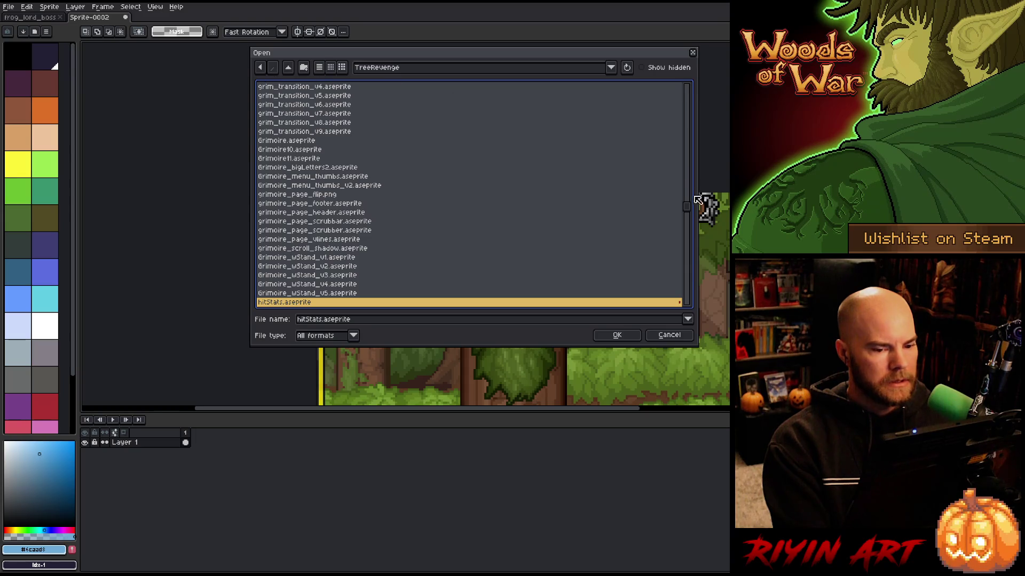
{"action": "scroll", "coordinate": [689, 208], "scroll_direction": "up", "scroll_amount": 4}
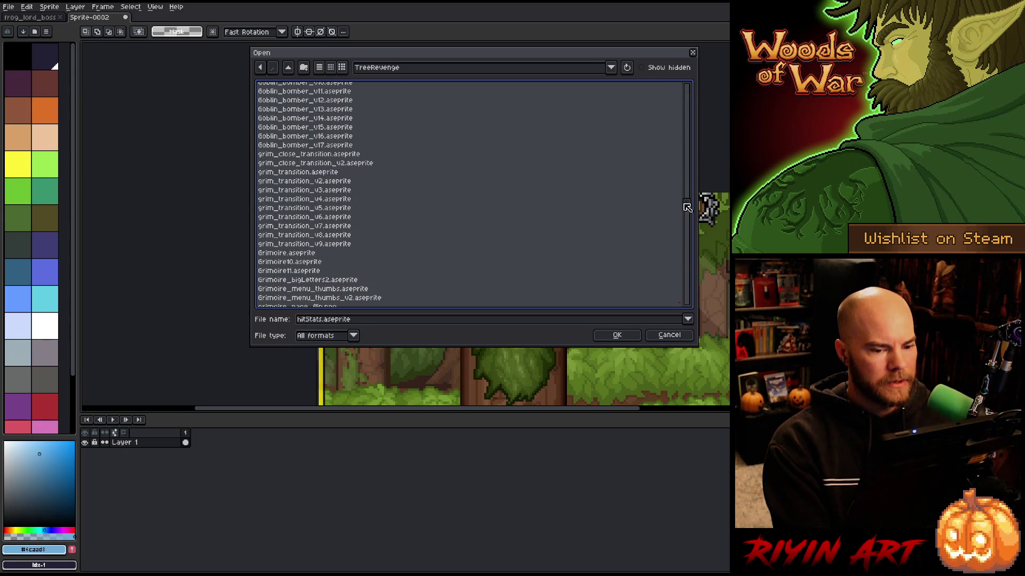
{"action": "scroll", "coordinate": [635, 230], "scroll_direction": "down", "scroll_amount": 4}
{"action": "left_click", "coordinate": [316, 253]}
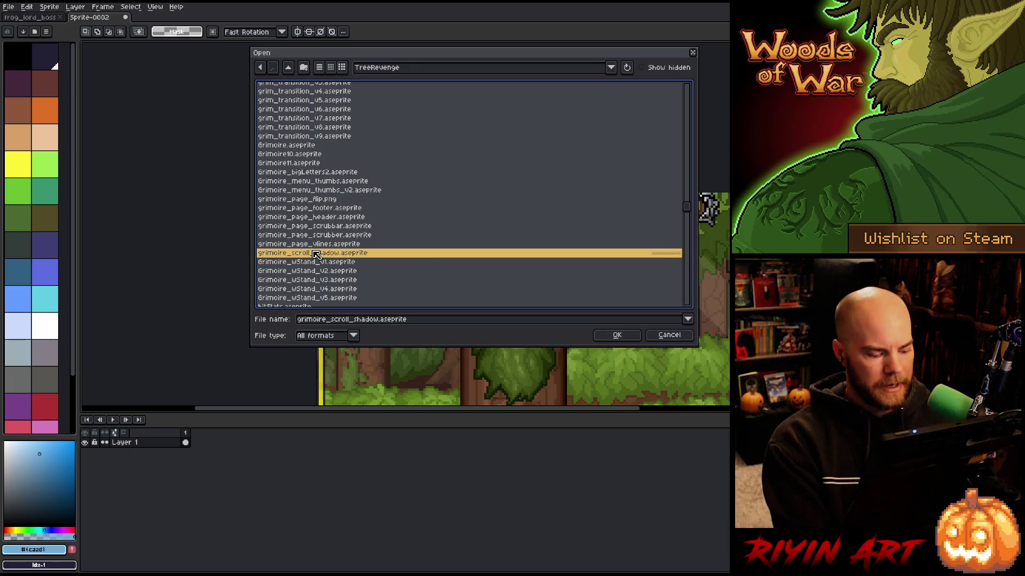
{"action": "key", "text": "End"}
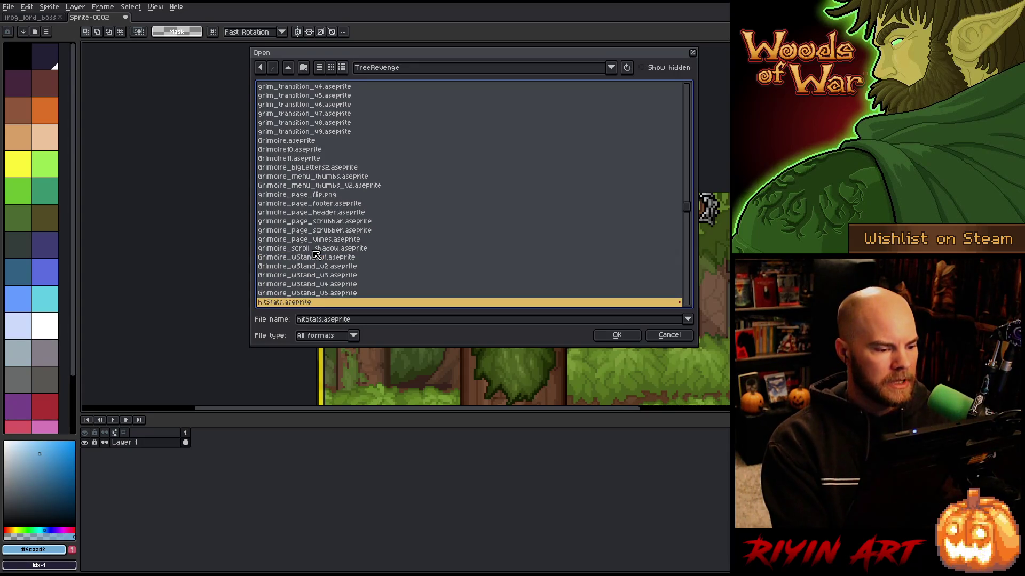
{"action": "scroll", "coordinate": [316, 255], "scroll_direction": "down", "scroll_amount": 5}
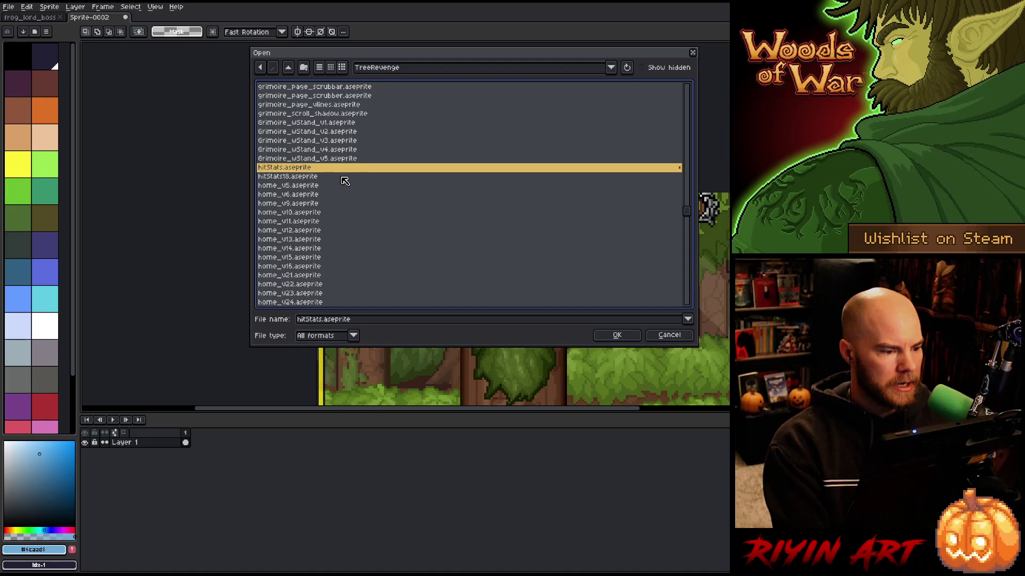
{"action": "scroll", "coordinate": [370, 200], "scroll_direction": "down", "scroll_amount": 12}
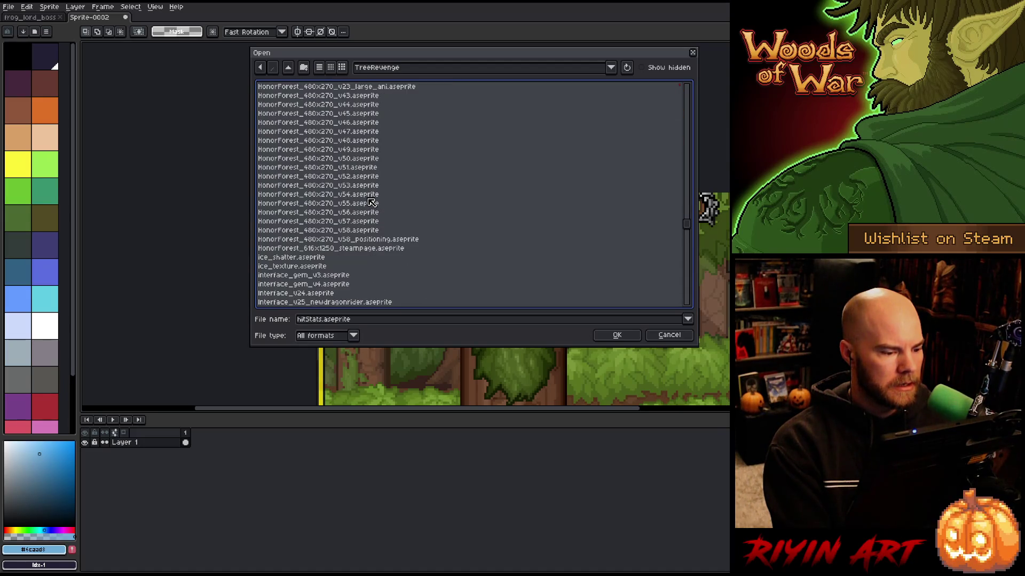
{"action": "scroll", "coordinate": [368, 198], "scroll_direction": "down", "scroll_amount": 4}
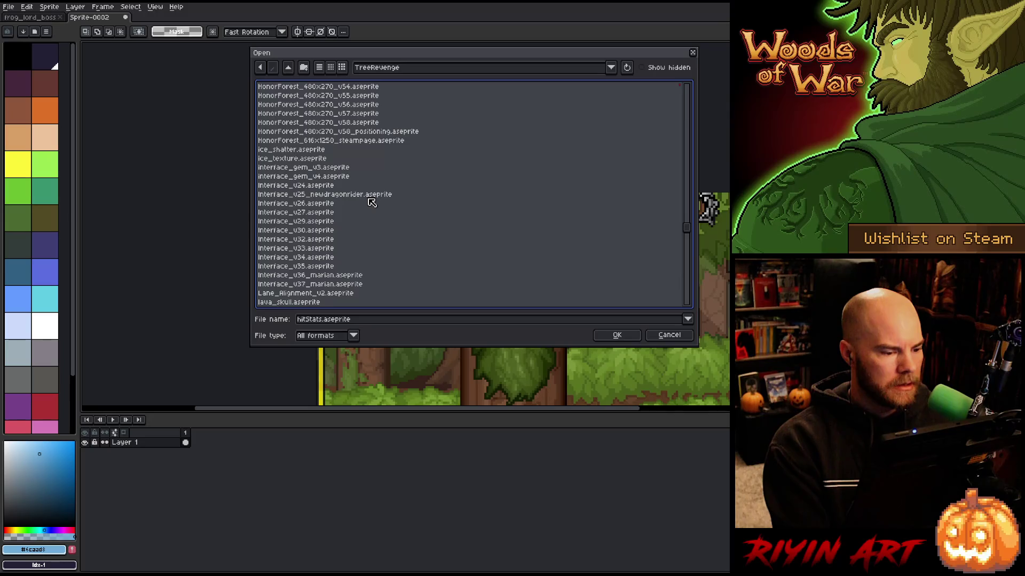
Select Interface_v27.aseprite, scroll through the remaining files, and show the pinned and recent folders list
{"action": "left_click", "coordinate": [316, 214]}
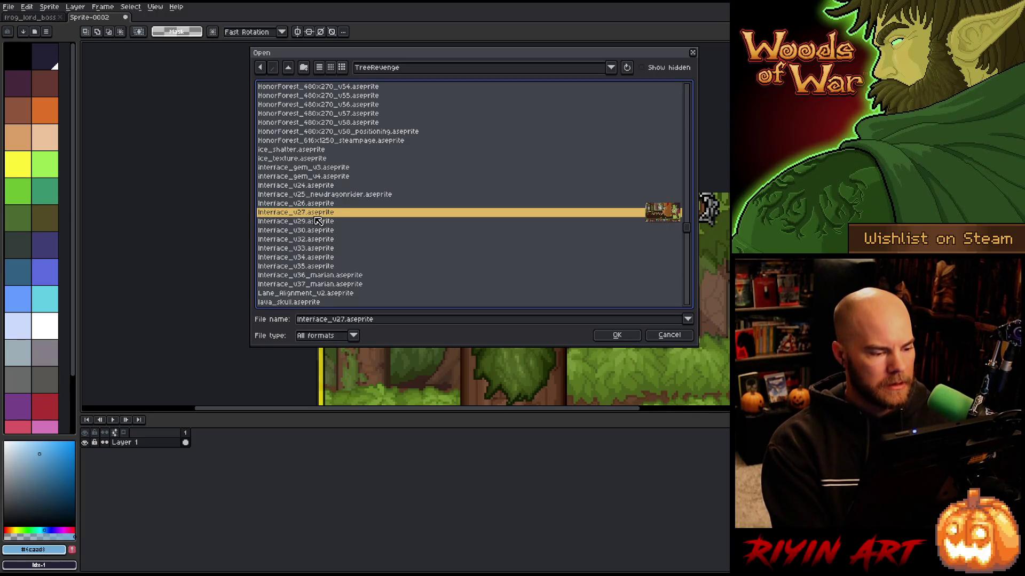
{"action": "scroll", "coordinate": [336, 214], "scroll_direction": "down", "scroll_amount": 10}
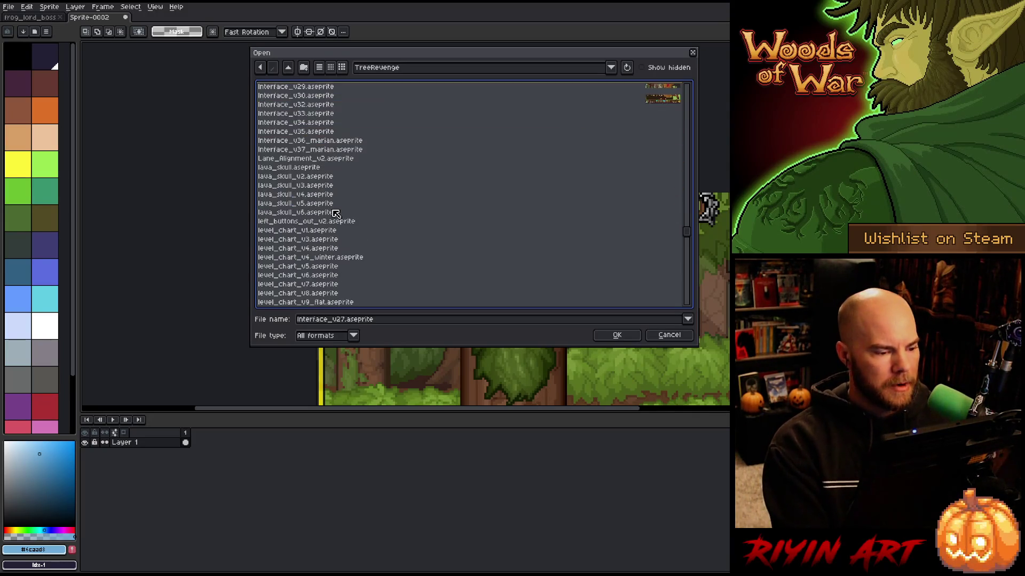
{"action": "scroll", "coordinate": [336, 214], "scroll_direction": "down", "scroll_amount": 3}
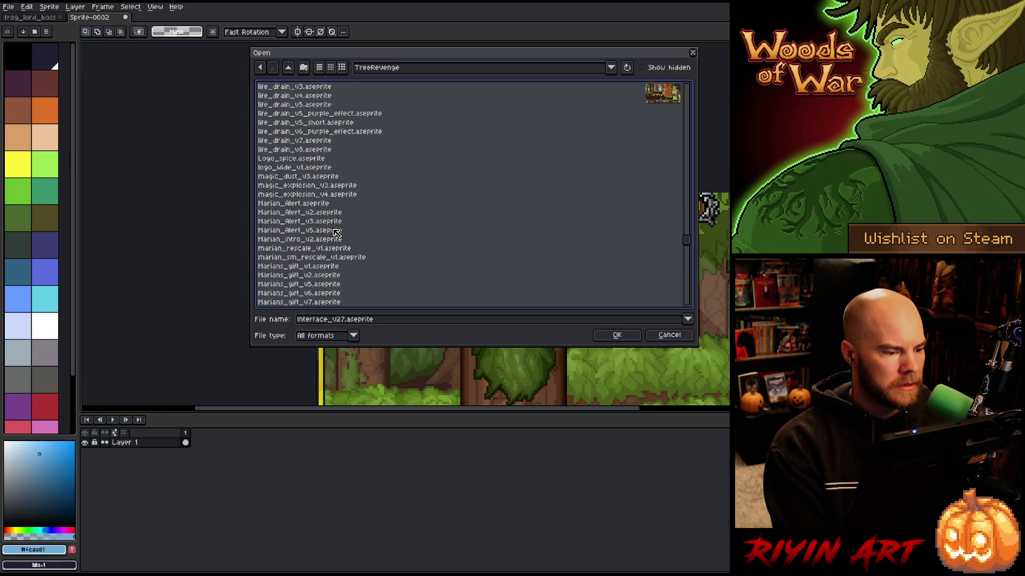
{"action": "scroll", "coordinate": [336, 233], "scroll_direction": "down", "scroll_amount": 12}
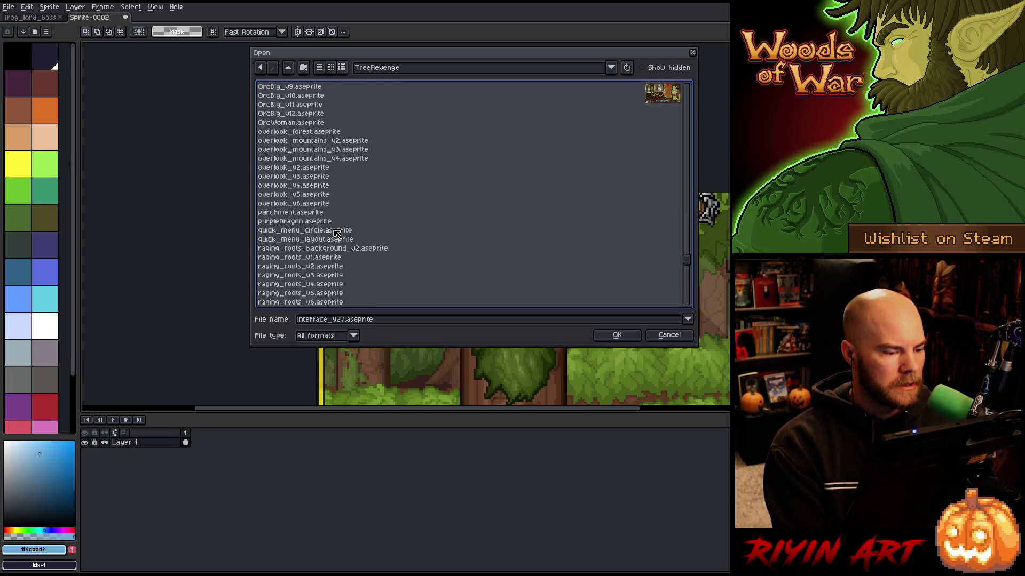
{"action": "scroll", "coordinate": [337, 234], "scroll_direction": "down", "scroll_amount": 6}
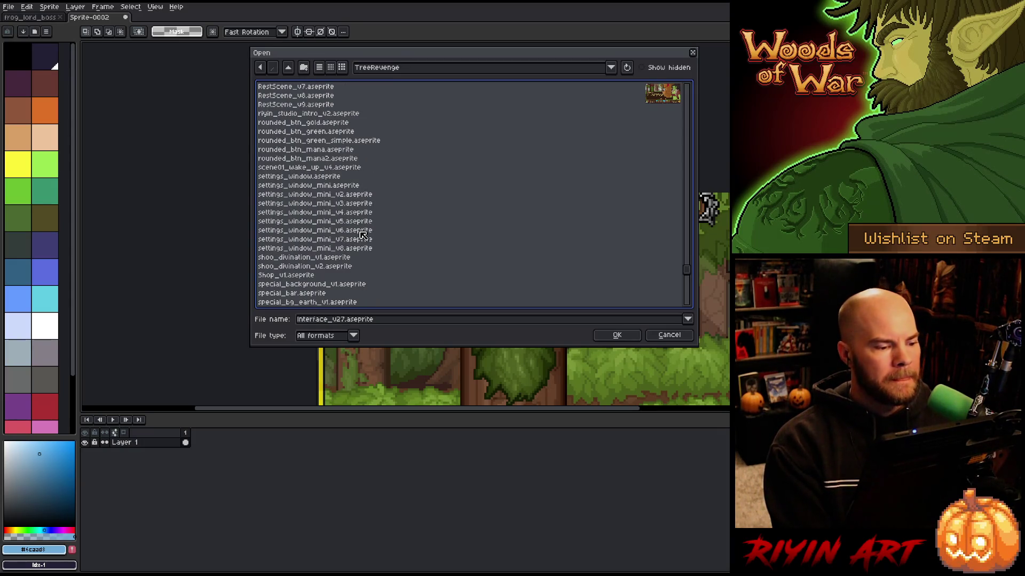
{"action": "scroll", "coordinate": [352, 233], "scroll_direction": "down", "scroll_amount": 3}
{"action": "scroll", "coordinate": [352, 233], "scroll_direction": "down", "scroll_amount": 7}
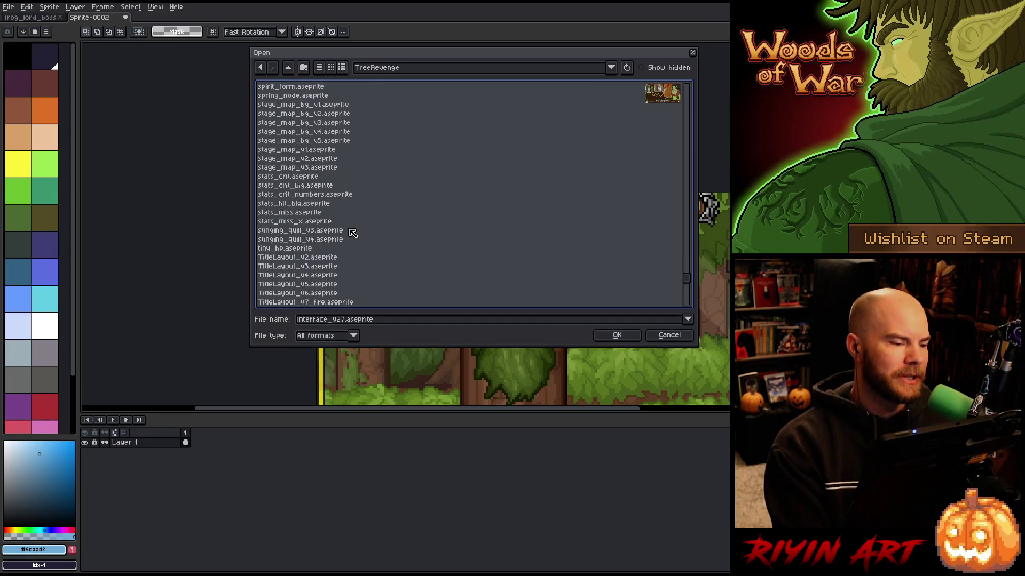
{"action": "scroll", "coordinate": [352, 233], "scroll_direction": "up", "scroll_amount": 2}
{"action": "scroll", "coordinate": [352, 234], "scroll_direction": "down", "scroll_amount": 2}
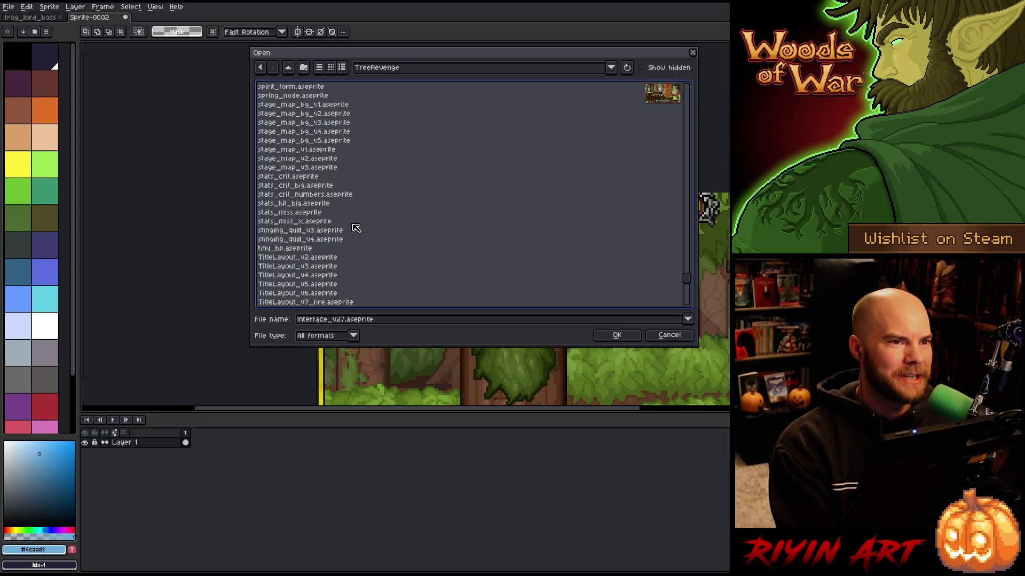
{"action": "scroll", "coordinate": [356, 228], "scroll_direction": "down", "scroll_amount": 5}
{"action": "scroll", "coordinate": [365, 223], "scroll_direction": "down", "scroll_amount": 4}
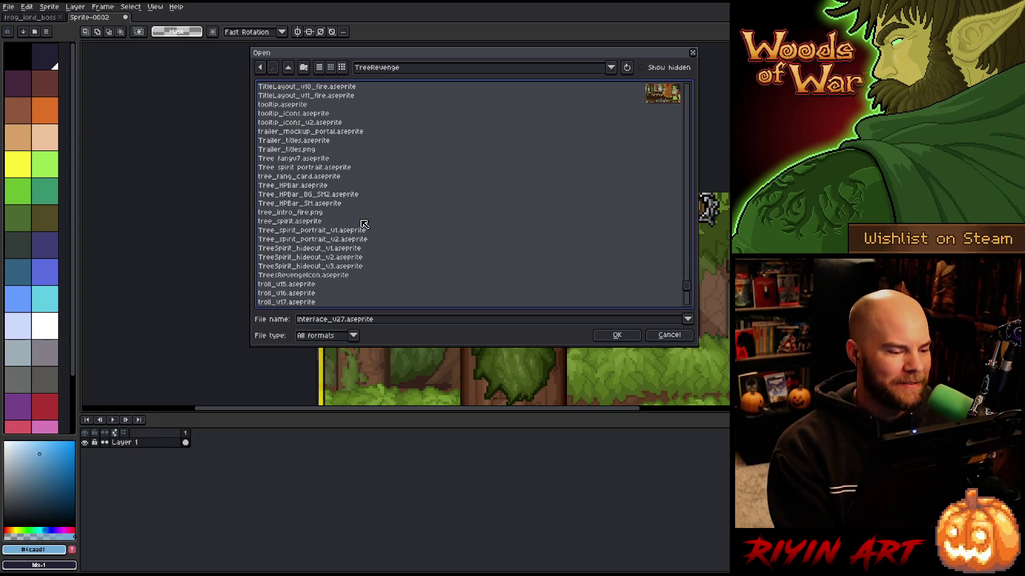
{"action": "scroll", "coordinate": [365, 224], "scroll_direction": "down", "scroll_amount": 4}
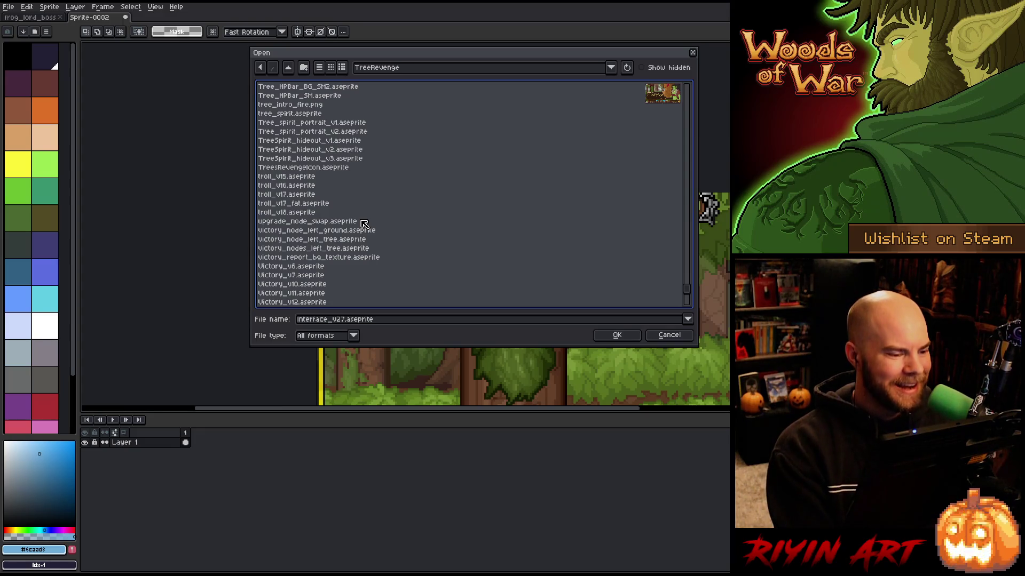
{"action": "scroll", "coordinate": [365, 224], "scroll_direction": "down", "scroll_amount": 4}
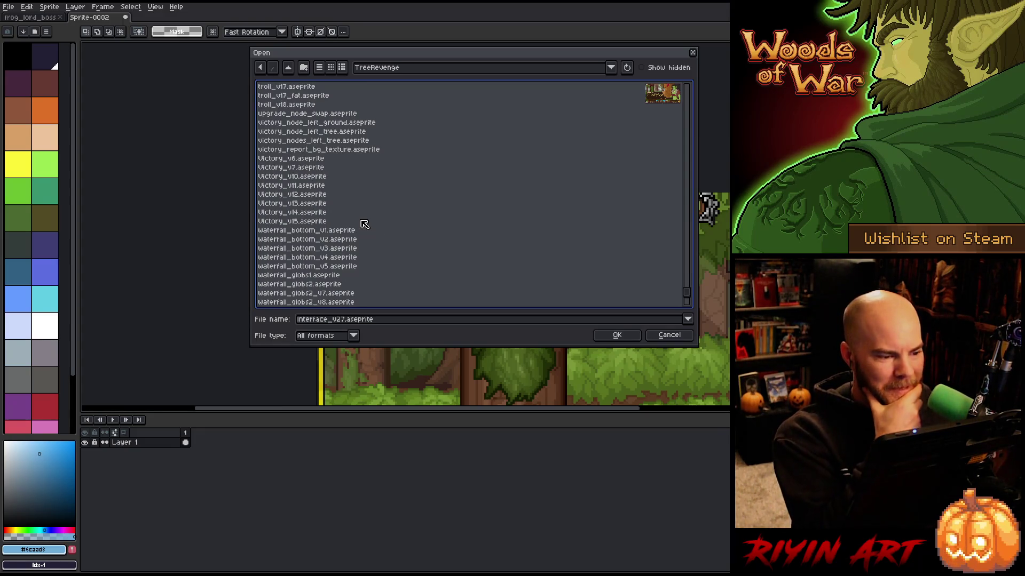
{"action": "scroll", "coordinate": [364, 224], "scroll_direction": "down", "scroll_amount": 3}
{"action": "left_click", "coordinate": [398, 69]}
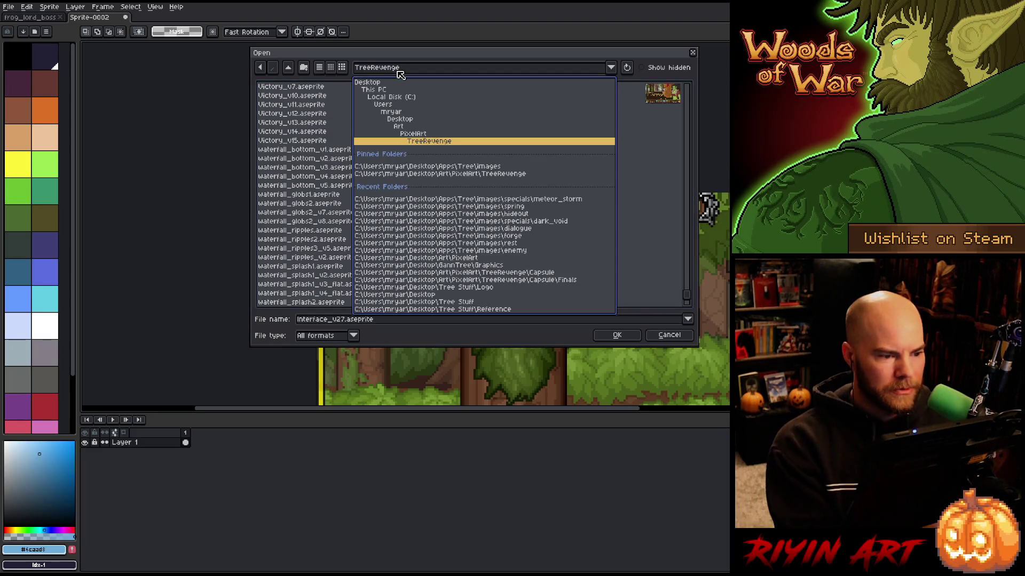
Go to the game's images folder and select tiny_hp.png
{"action": "left_click", "coordinate": [438, 167]}
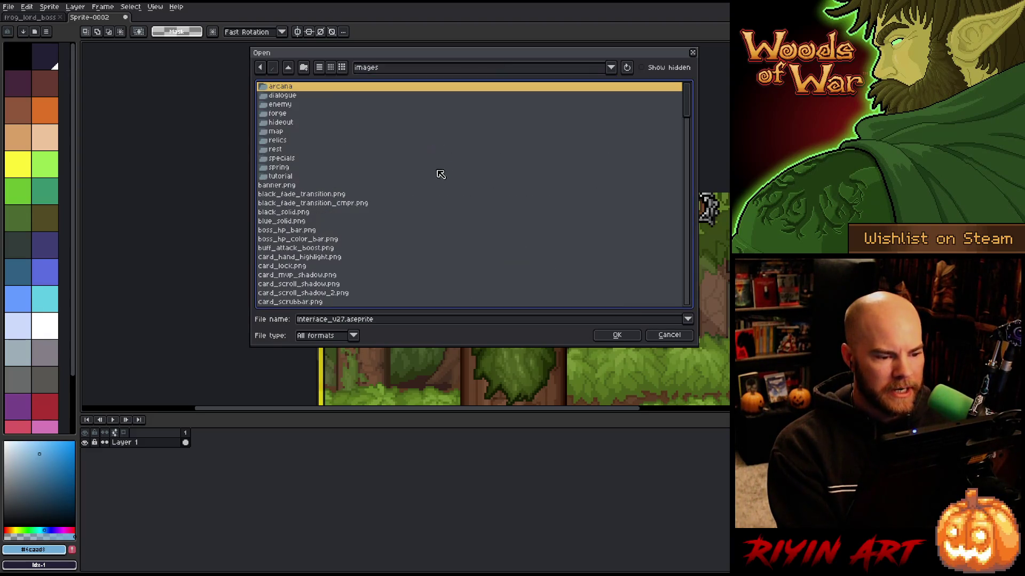
{"action": "scroll", "coordinate": [320, 206], "scroll_direction": "down", "scroll_amount": 20}
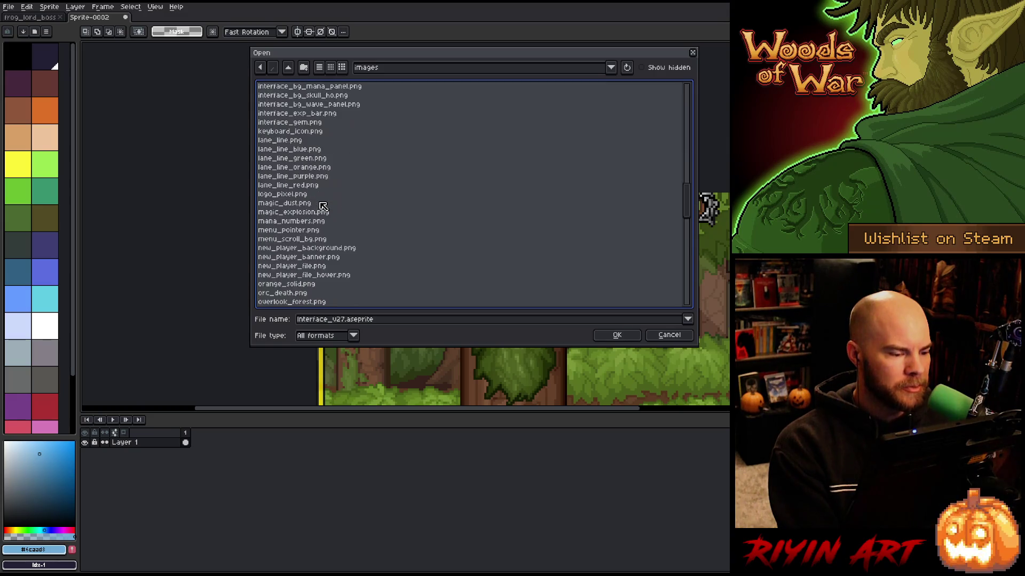
{"action": "scroll", "coordinate": [323, 207], "scroll_direction": "down", "scroll_amount": 20}
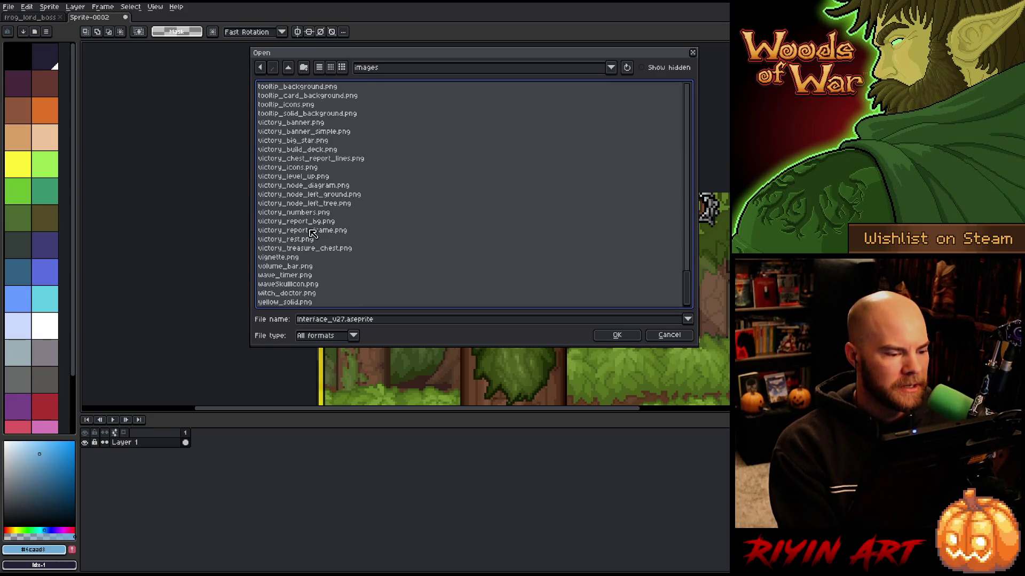
{"action": "scroll", "coordinate": [317, 235], "scroll_direction": "up", "scroll_amount": 2}
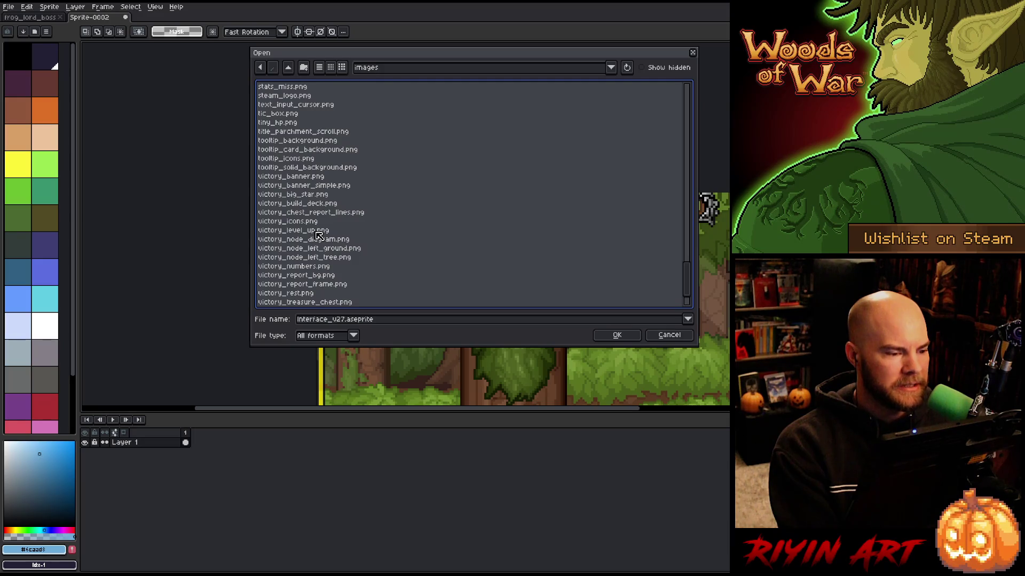
{"action": "left_click", "coordinate": [274, 123]}
{"action": "scroll", "coordinate": [315, 220], "scroll_direction": "up", "scroll_amount": 20}
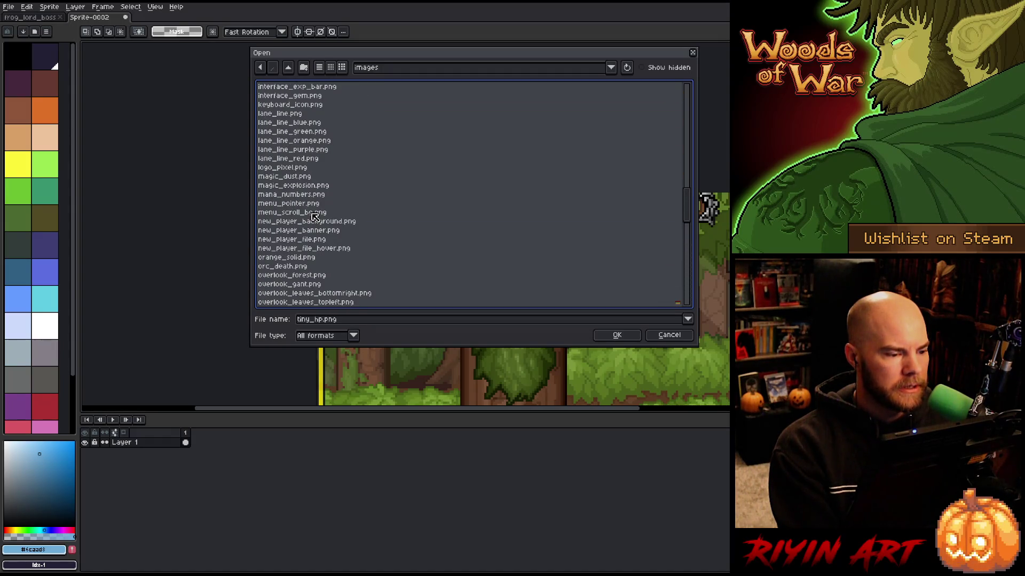
{"action": "scroll", "coordinate": [314, 217], "scroll_direction": "up", "scroll_amount": 20}
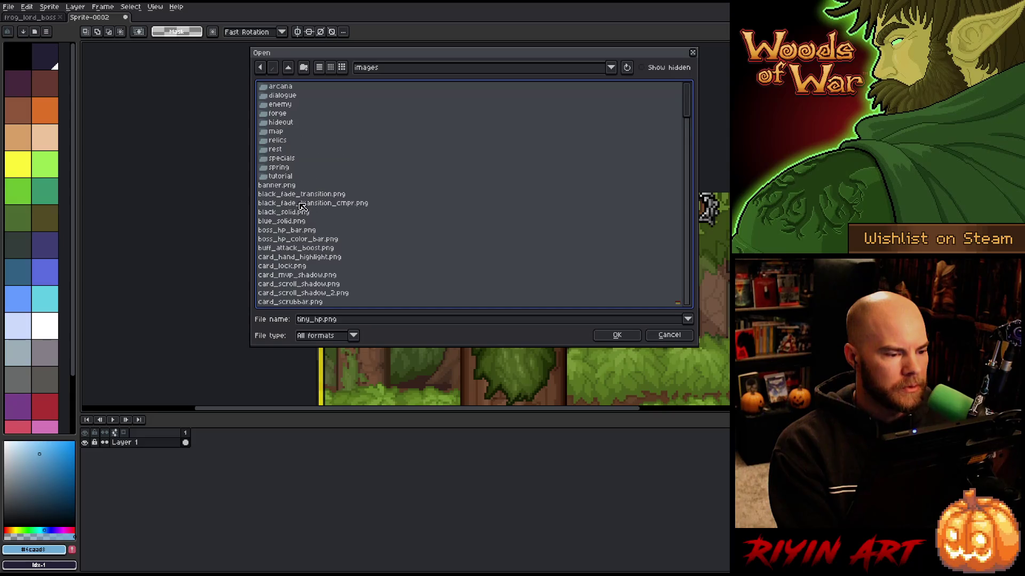
Look through the contents of the spring subfolder
{"action": "double_click", "coordinate": [287, 169]}
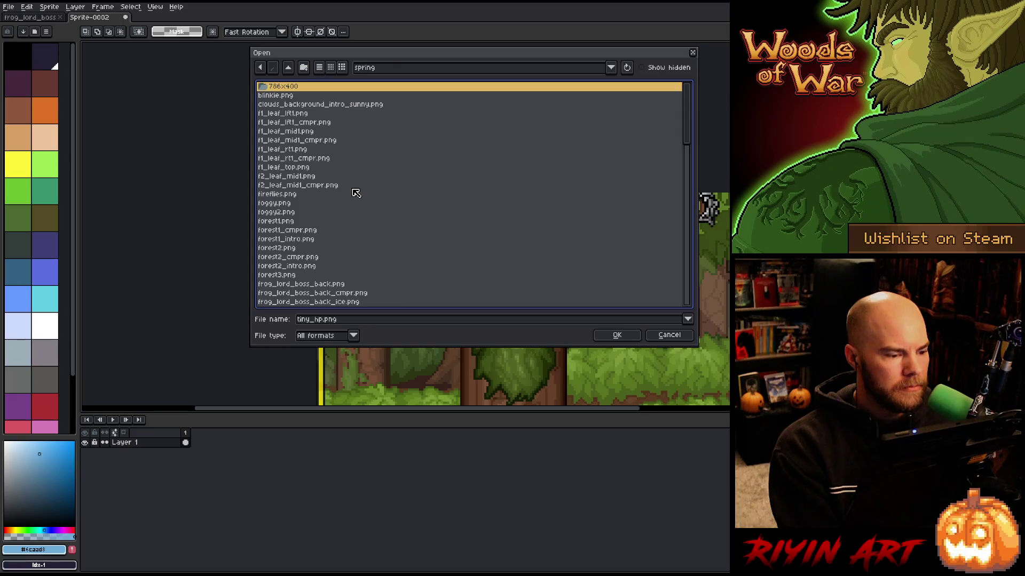
{"action": "scroll", "coordinate": [356, 193], "scroll_direction": "down", "scroll_amount": 3}
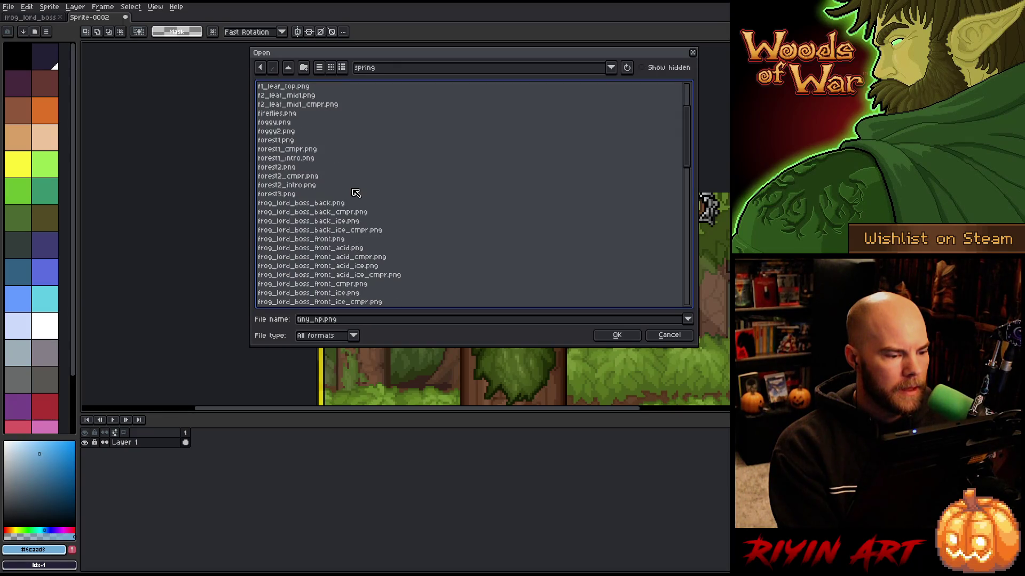
{"action": "scroll", "coordinate": [356, 194], "scroll_direction": "down", "scroll_amount": 5}
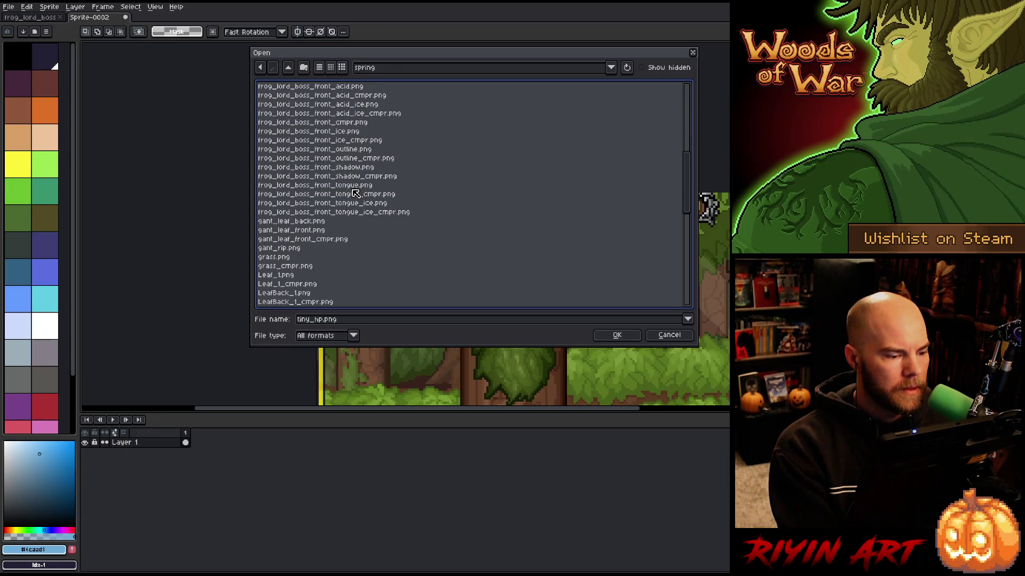
{"action": "scroll", "coordinate": [356, 224], "scroll_direction": "up", "scroll_amount": 2}
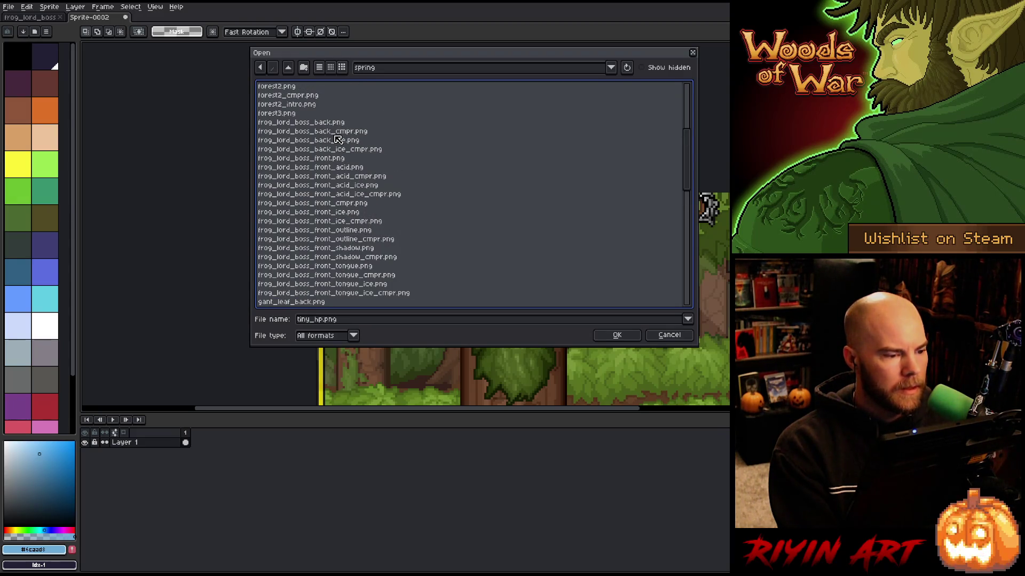
{"action": "scroll", "coordinate": [373, 155], "scroll_direction": "down", "scroll_amount": 7}
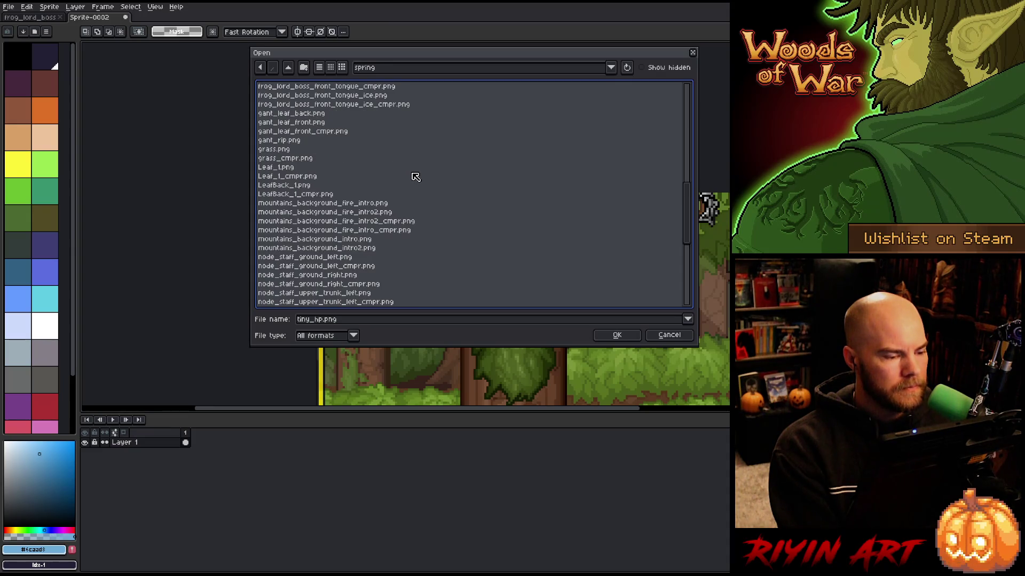
{"action": "scroll", "coordinate": [416, 176], "scroll_direction": "down", "scroll_amount": 5}
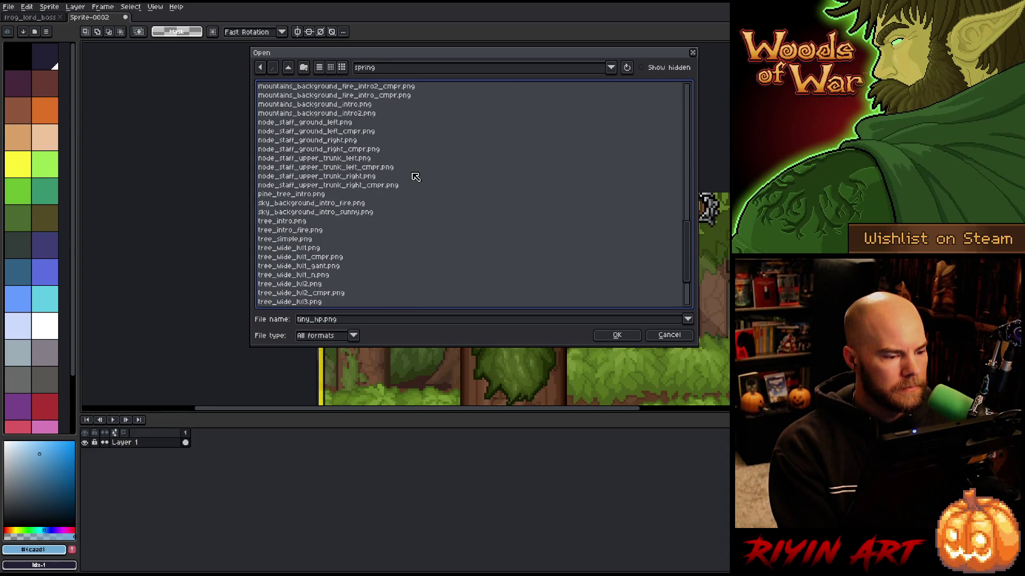
{"action": "scroll", "coordinate": [416, 177], "scroll_direction": "down", "scroll_amount": 3}
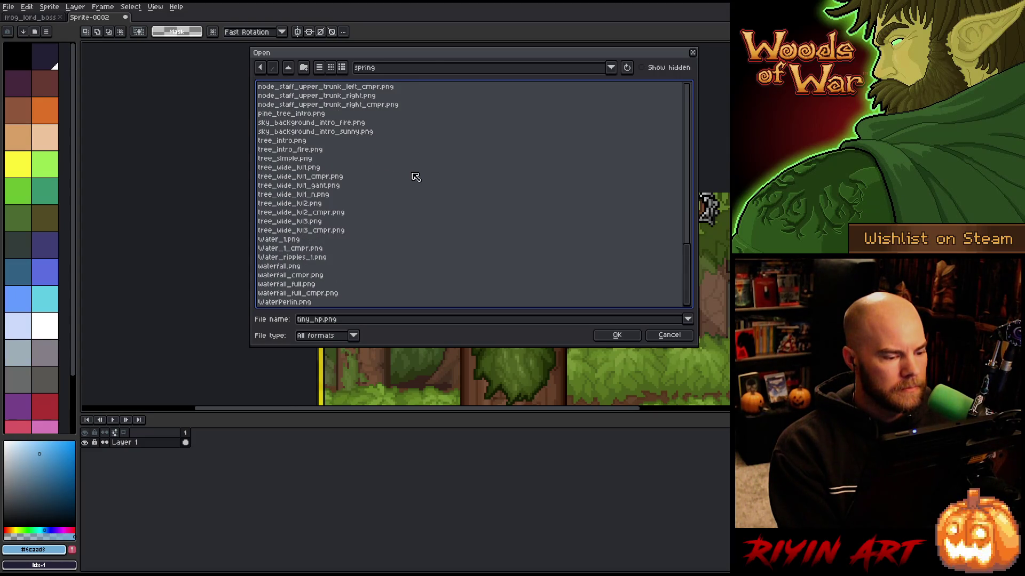
{"action": "scroll", "coordinate": [416, 176], "scroll_direction": "up", "scroll_amount": 10}
{"action": "scroll", "coordinate": [416, 176], "scroll_direction": "up", "scroll_amount": 10}
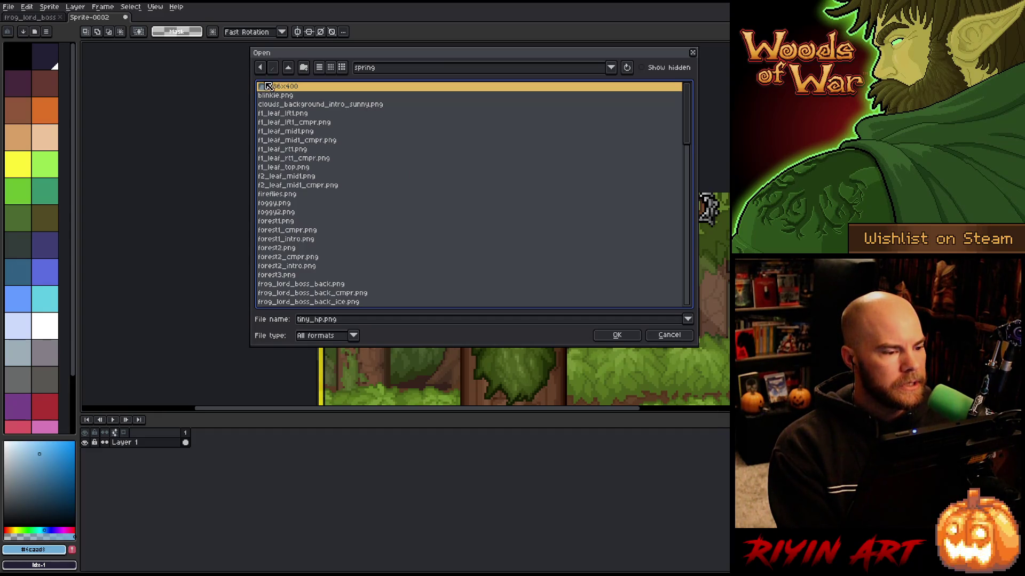
Back in the images folder, select boss_hp_bar.png and boss_hp_color_bar.png together and open them
{"action": "left_click", "coordinate": [261, 67]}
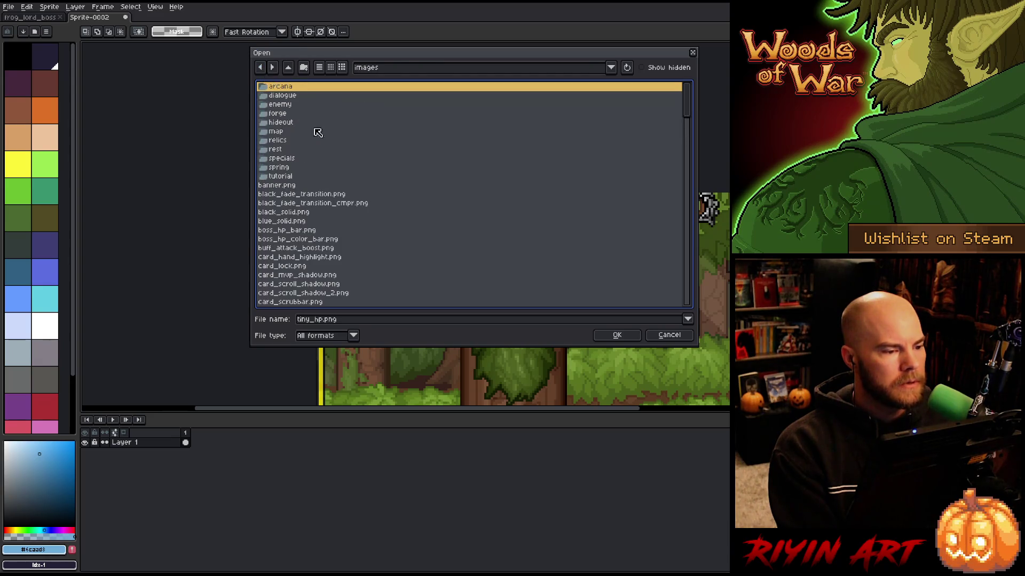
{"action": "scroll", "coordinate": [367, 218], "scroll_direction": "down", "scroll_amount": 3}
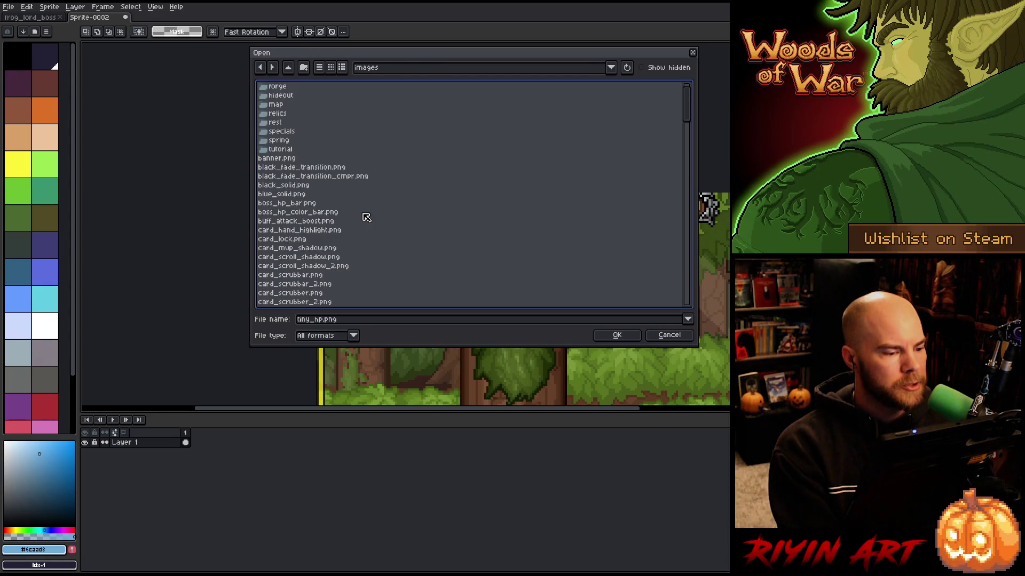
{"action": "left_click", "coordinate": [283, 150]}
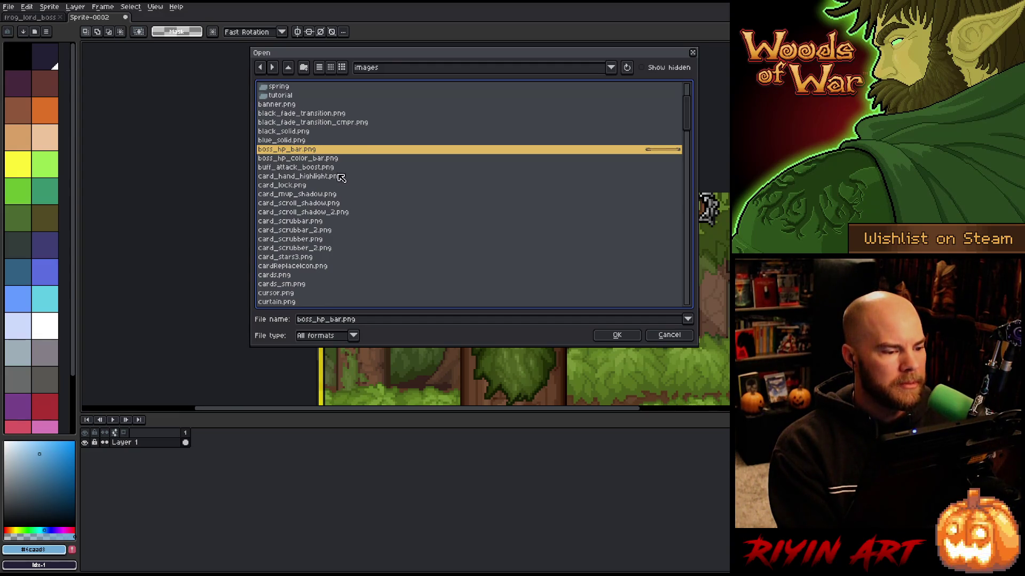
{"action": "left_click", "coordinate": [304, 159], "text": "shift"}
{"action": "key", "text": "Return"}
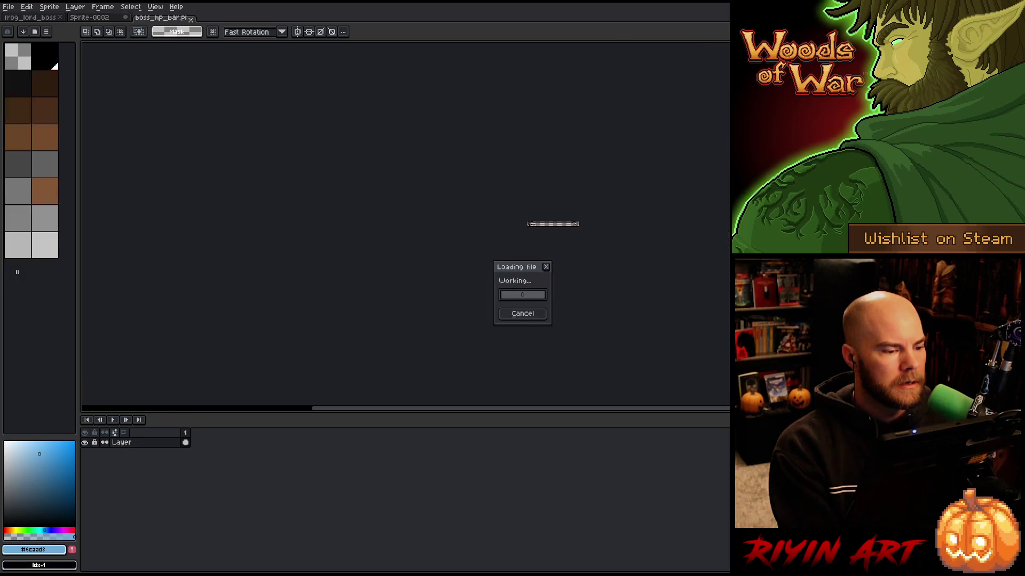
In the boss_hp_bar image, take up the whole HP bar frame
{"action": "scroll", "coordinate": [528, 231], "scroll_direction": "up", "scroll_amount": 1}
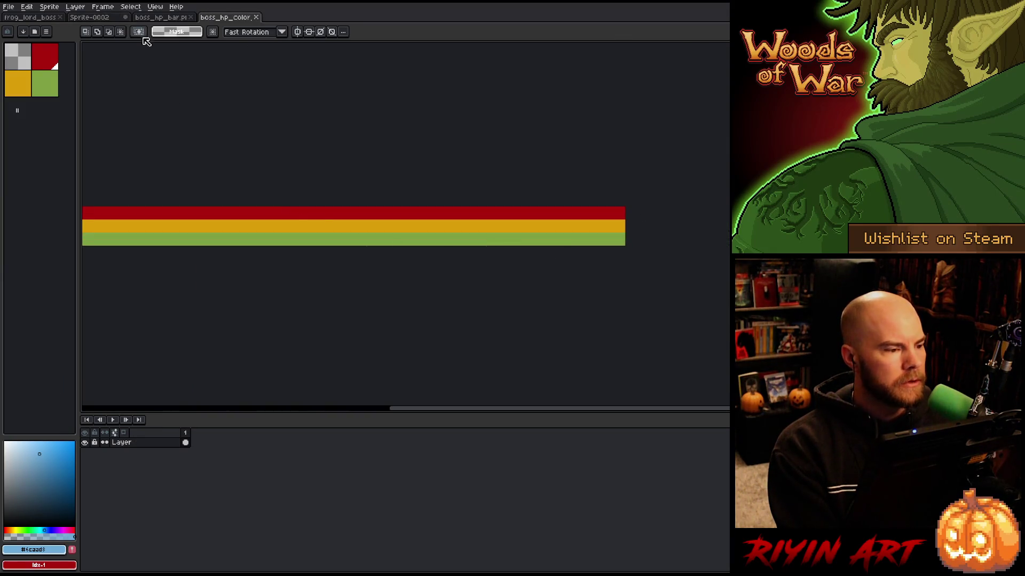
{"action": "left_click", "coordinate": [157, 17]}
{"action": "scroll", "coordinate": [580, 262], "scroll_direction": "up", "scroll_amount": 3}
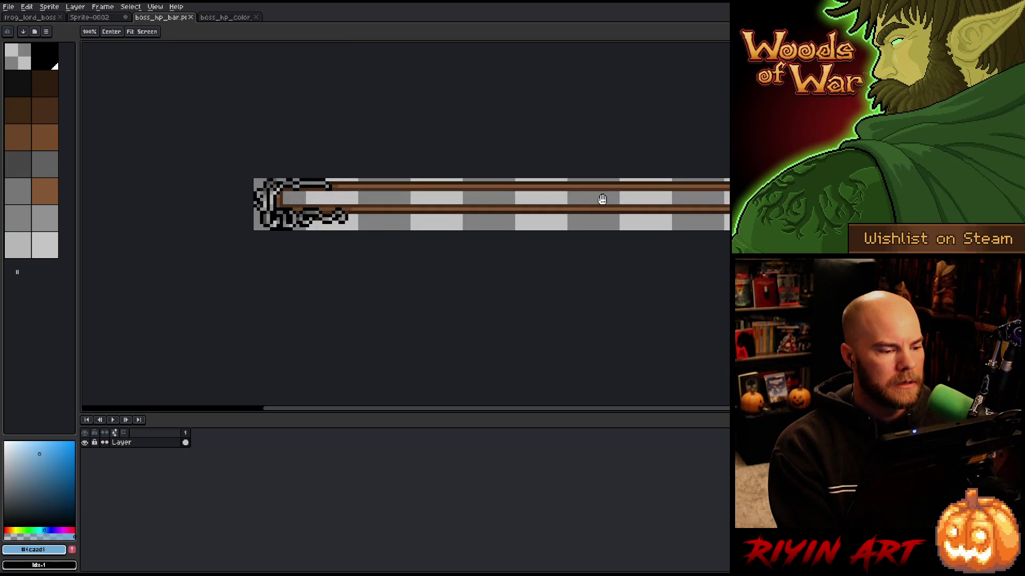
{"action": "left_click", "coordinate": [12, 9]}
{"action": "left_click", "coordinate": [12, 8]}
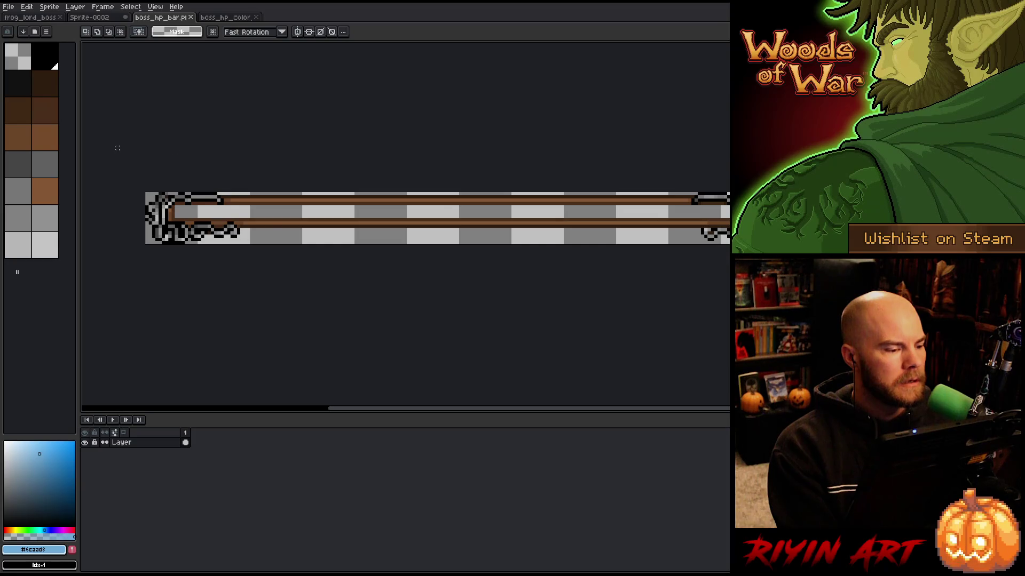
{"action": "key", "text": "ctrl+v"}
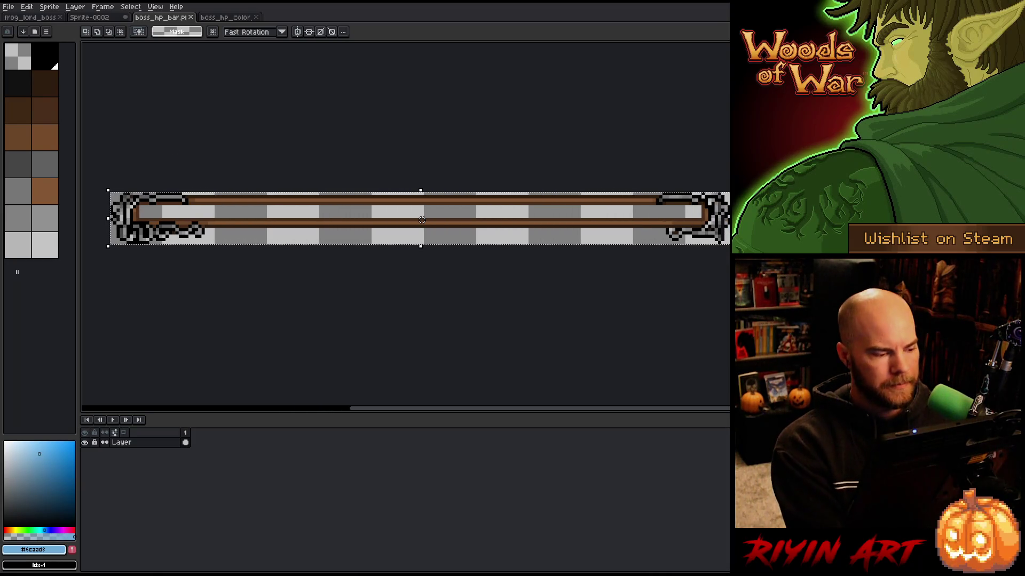
In Sprite-0002, paste the HP bar onto a new Layer 2 and align it at the top-left
{"action": "left_click", "coordinate": [90, 17]}
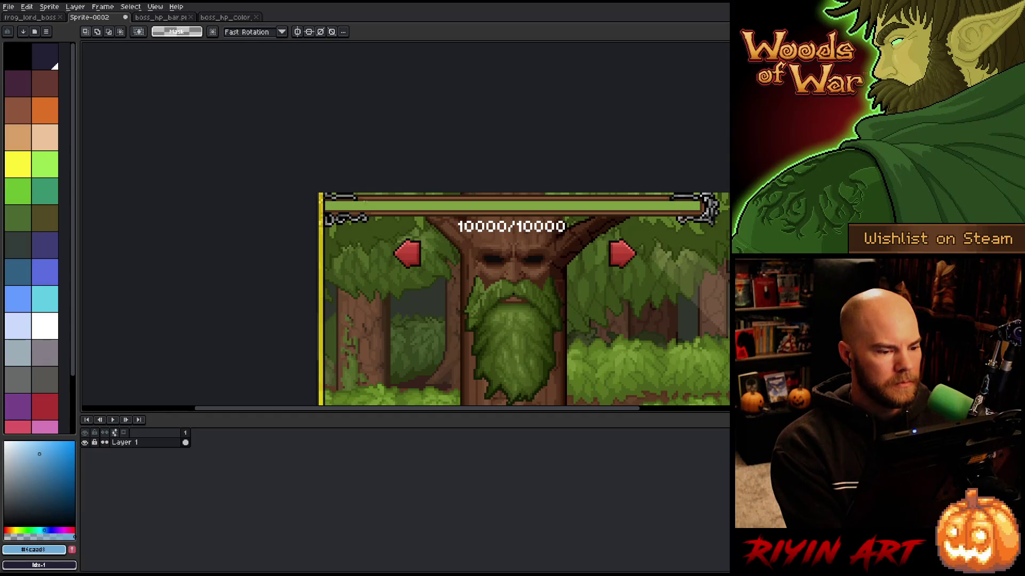
{"action": "key", "text": "shift+n"}
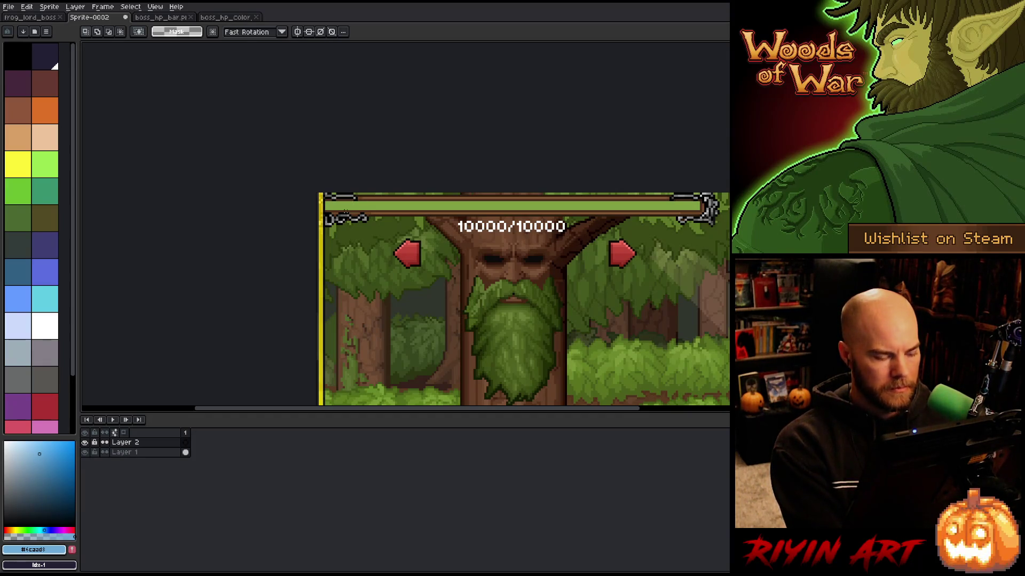
{"action": "key", "text": "ctrl+v"}
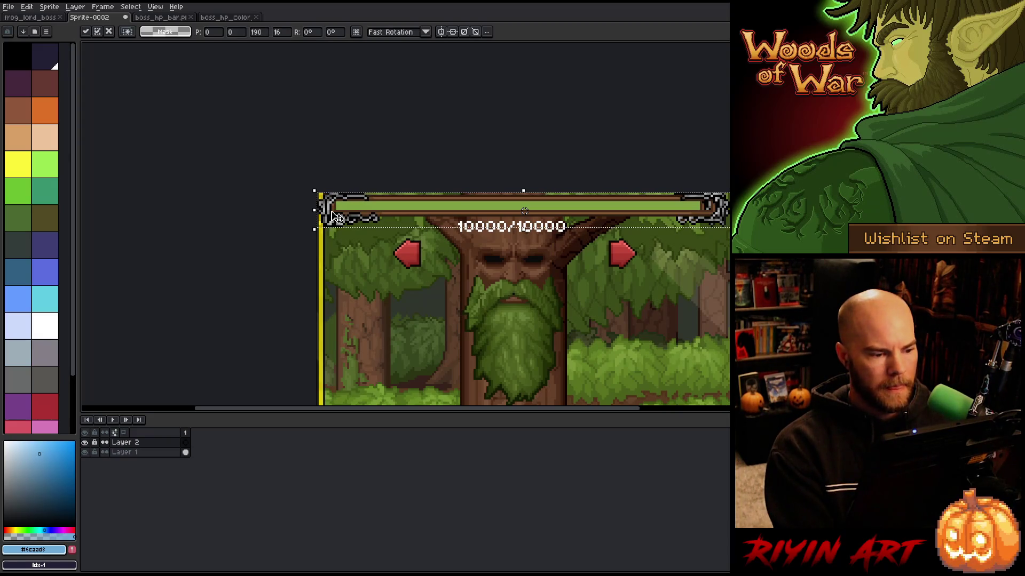
{"action": "key", "text": "Down"}
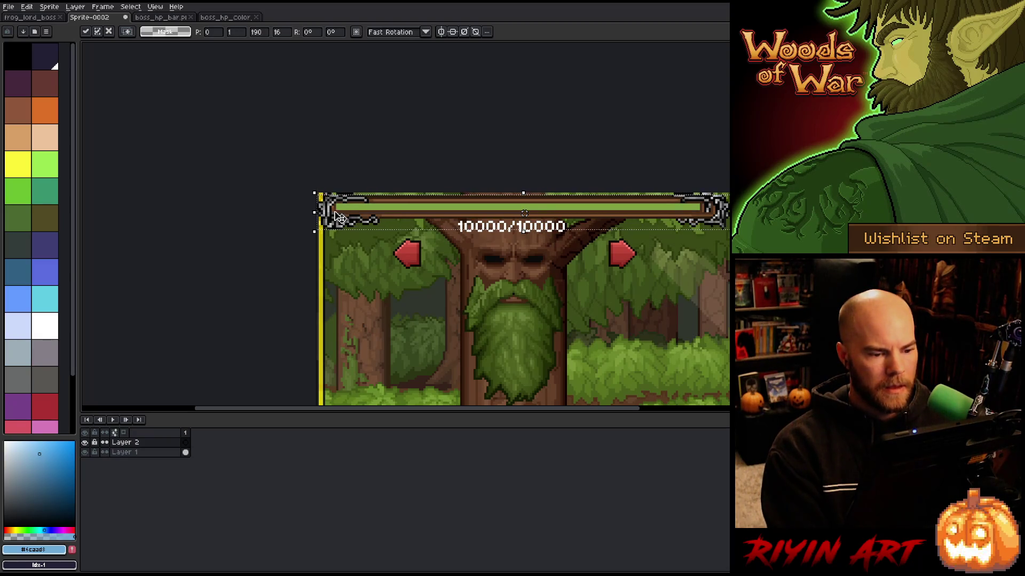
{"action": "left_click_drag", "start_coordinate": [559, 213], "coordinate": [525, 213]}
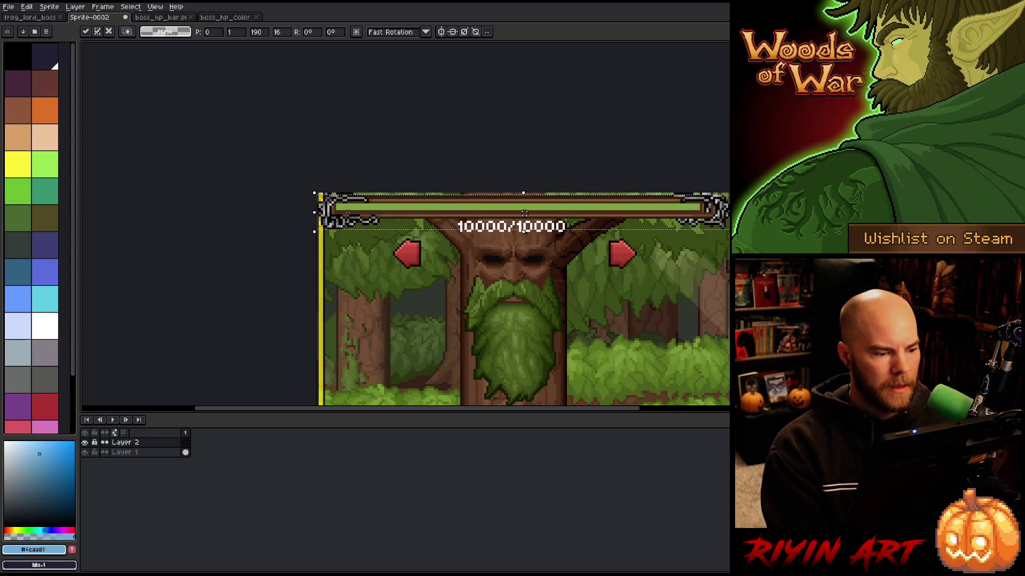
{"action": "key", "text": "Right"}
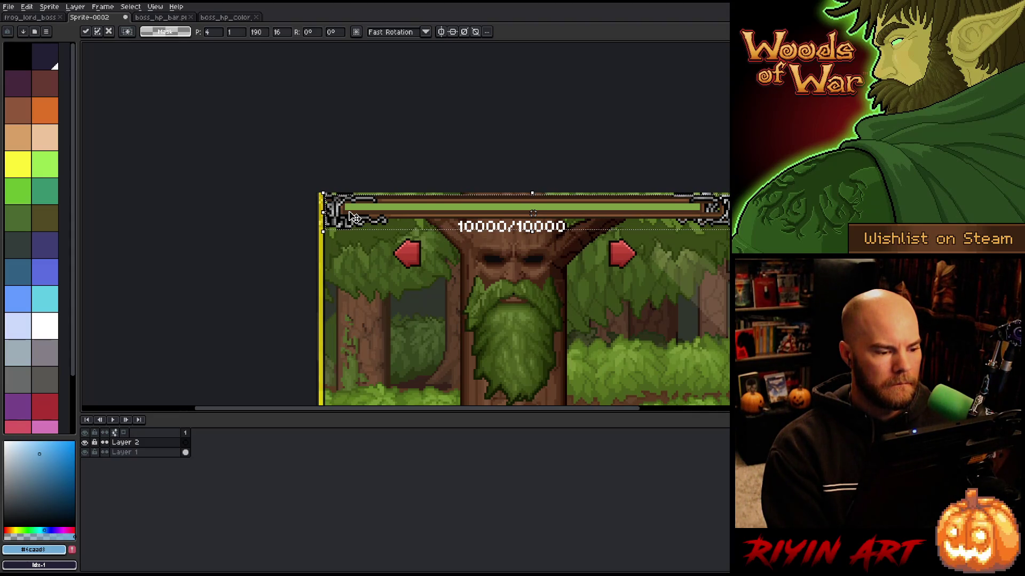
{"action": "key", "text": "ctrl+d"}
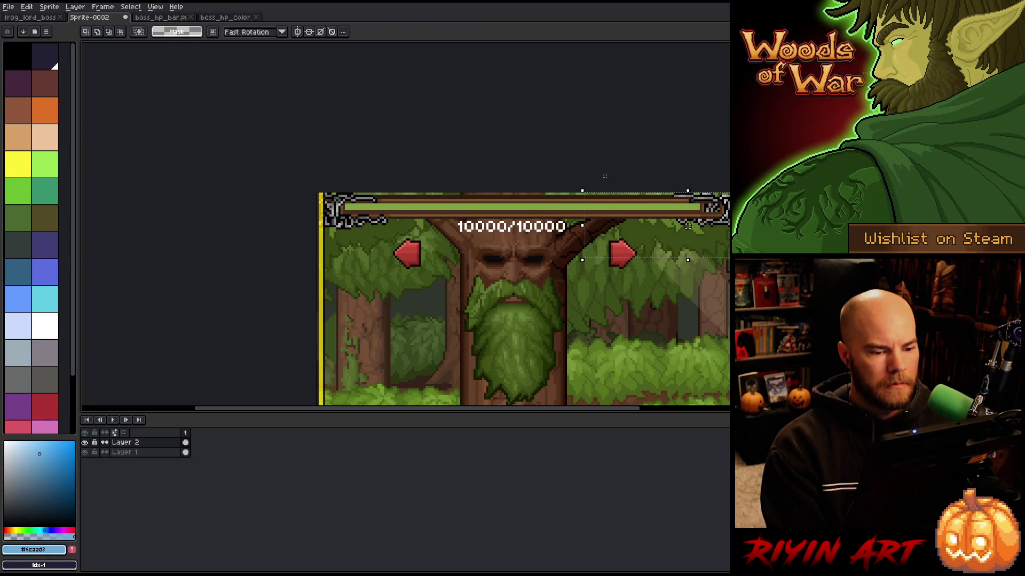
Shift the HP bar frame's right end 4 pixels left to narrow it
{"action": "scroll", "coordinate": [599, 226], "scroll_direction": "up", "scroll_amount": 3}
{"action": "left_click", "coordinate": [594, 228]}
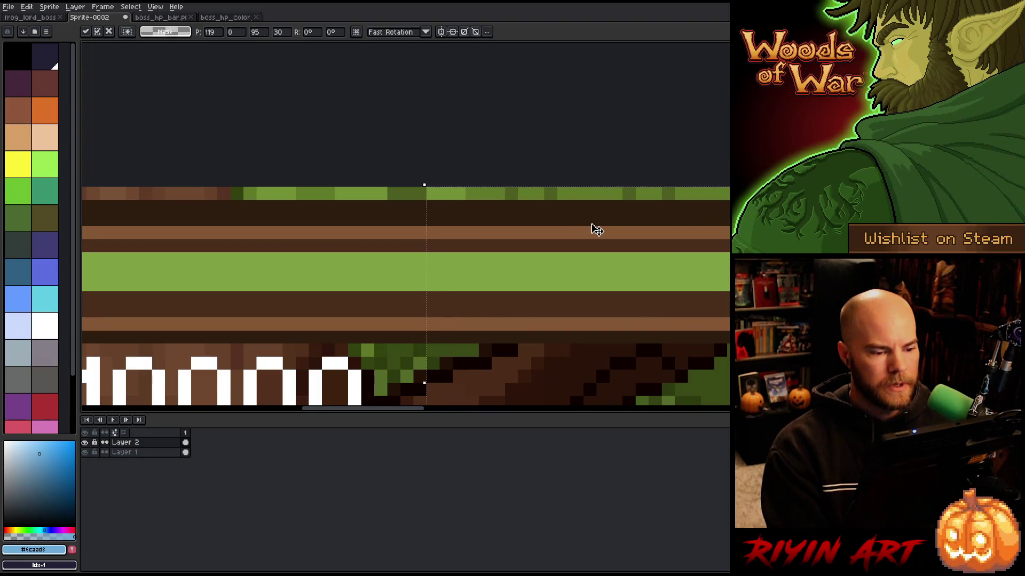
{"action": "key", "text": "Left"}
{"action": "key", "text": "Left"}
{"action": "key", "text": "Left"}
{"action": "scroll", "coordinate": [597, 230], "scroll_direction": "down", "scroll_amount": 2}
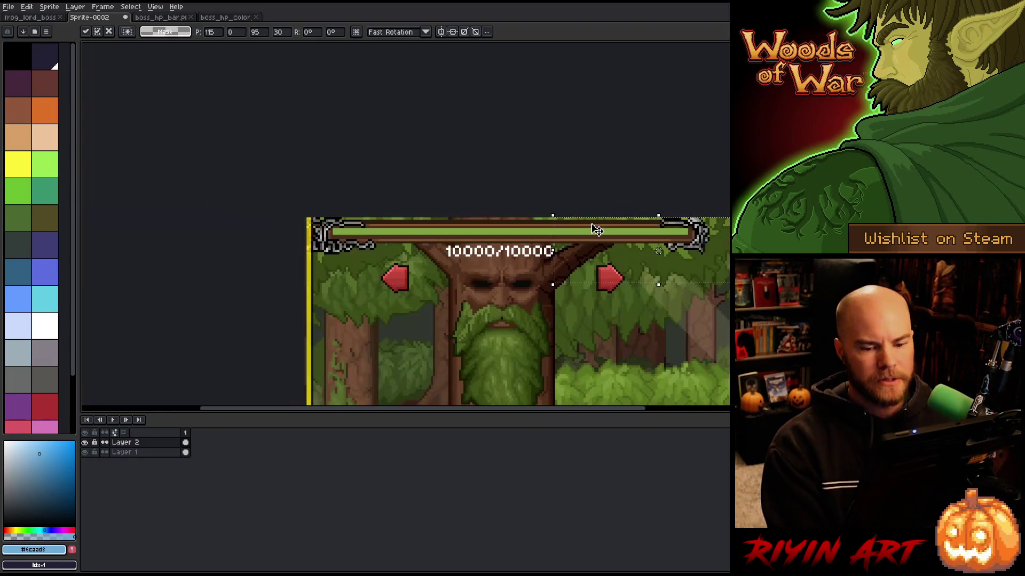
{"action": "left_click", "coordinate": [553, 158]}
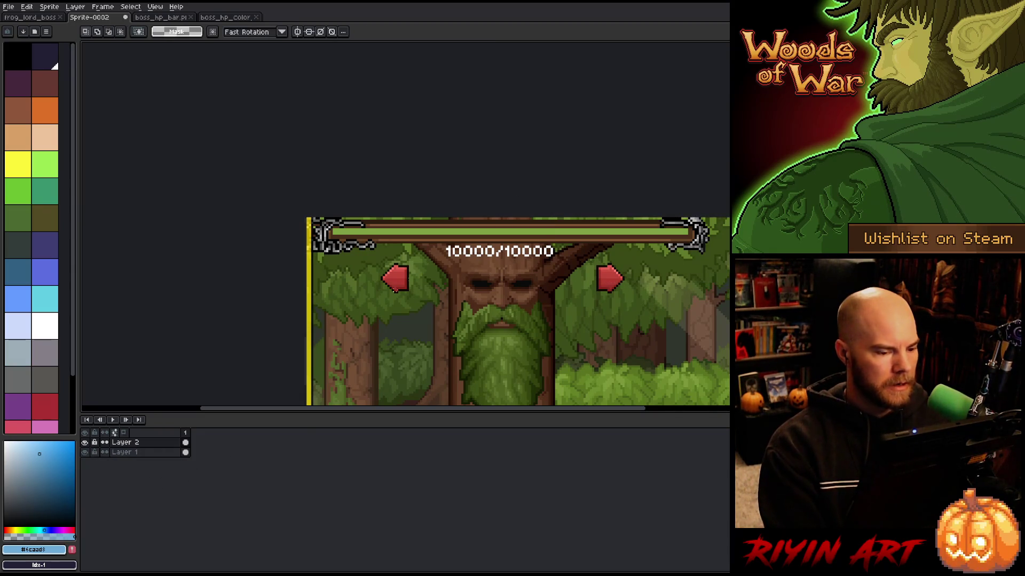
Paste another copy of the HP bar frame and place it below the first bar
{"action": "key", "text": "ctrl+v"}
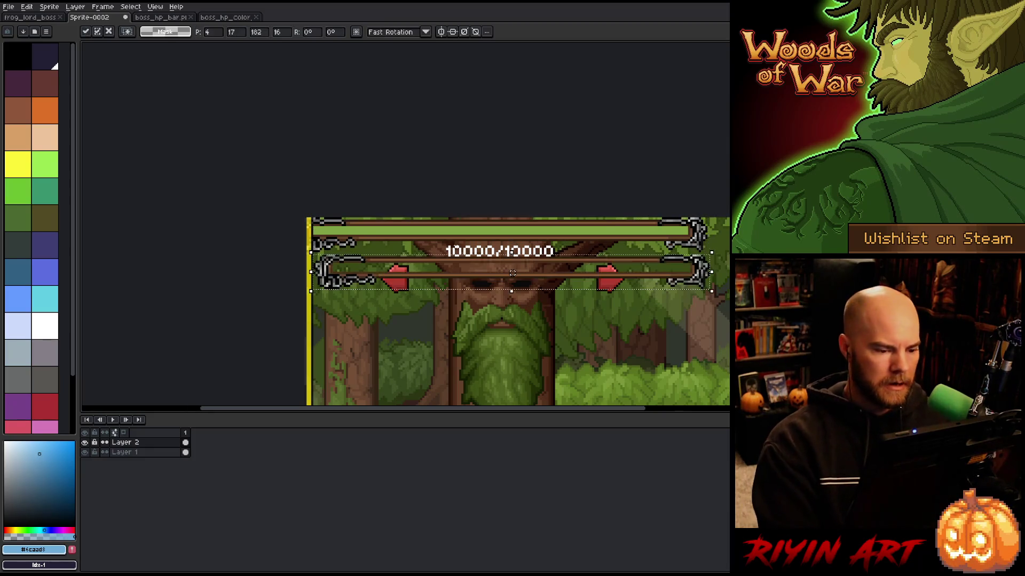
{"action": "left_click_drag", "start_coordinate": [513, 273], "coordinate": [513, 342]}
{"action": "key", "text": "Return"}
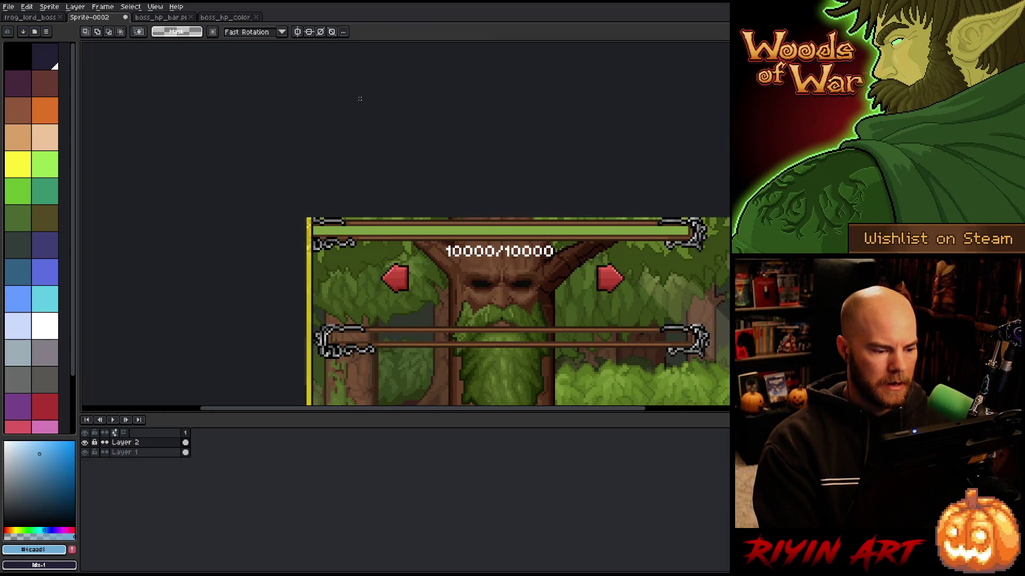
{"action": "scroll", "coordinate": [473, 317], "scroll_direction": "down", "scroll_amount": 1}
{"action": "scroll", "coordinate": [473, 317], "scroll_direction": "up", "scroll_amount": 1}
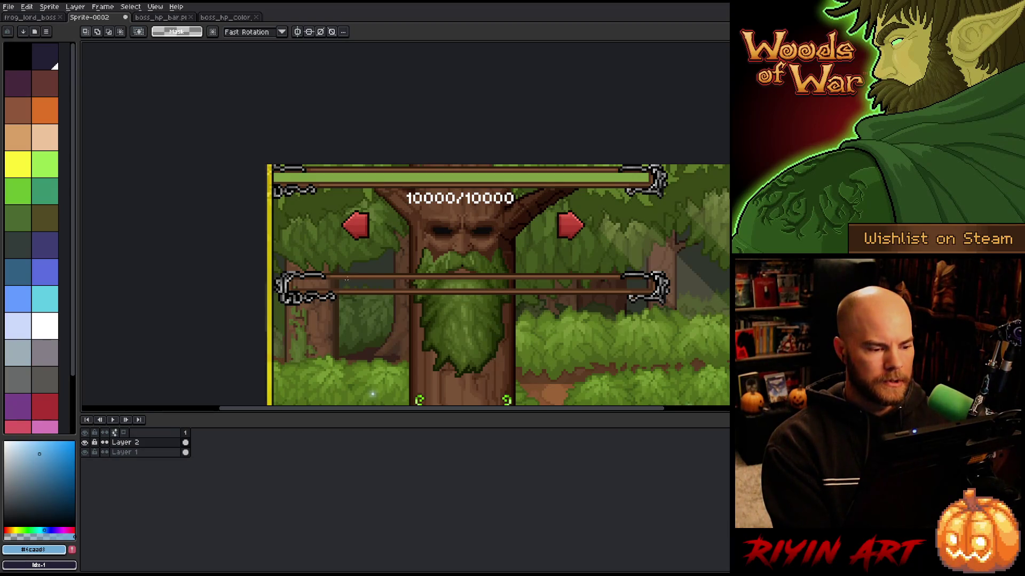
{"action": "scroll", "coordinate": [293, 275], "scroll_direction": "up", "scroll_amount": 3}
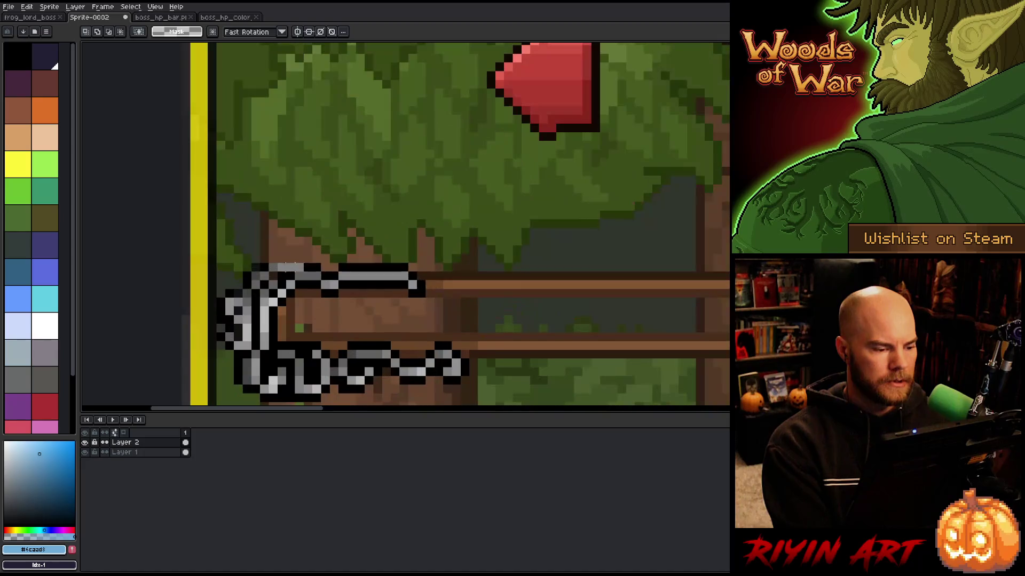
Set up the pencil with black and zoom in on the lower frame's end caps
{"action": "key", "text": "b"}
{"action": "left_click", "coordinate": [314, 266], "text": "alt"}
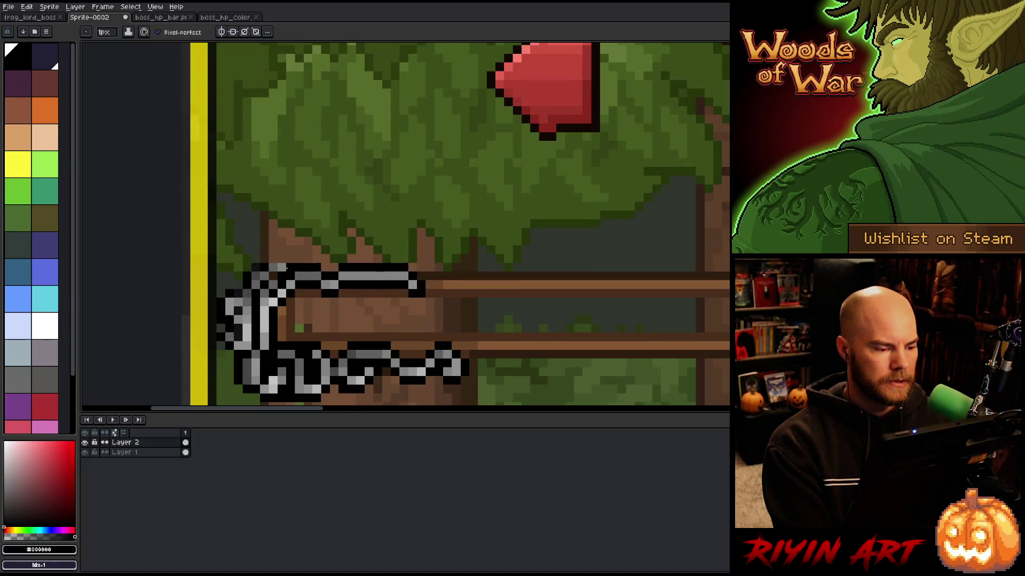
{"action": "scroll", "coordinate": [270, 269], "scroll_direction": "down", "scroll_amount": 3}
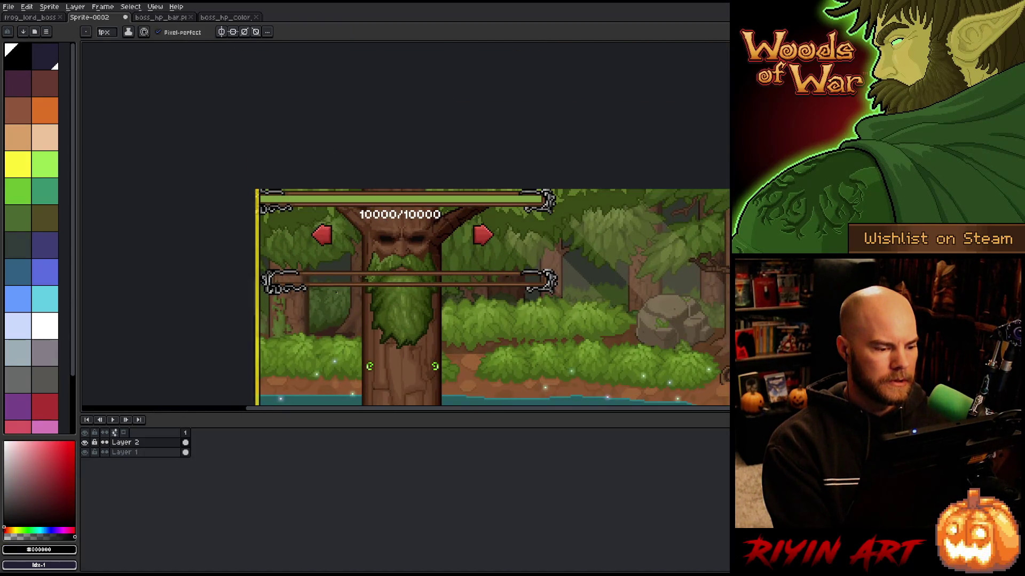
{"action": "scroll", "coordinate": [575, 272], "scroll_direction": "up", "scroll_amount": 3}
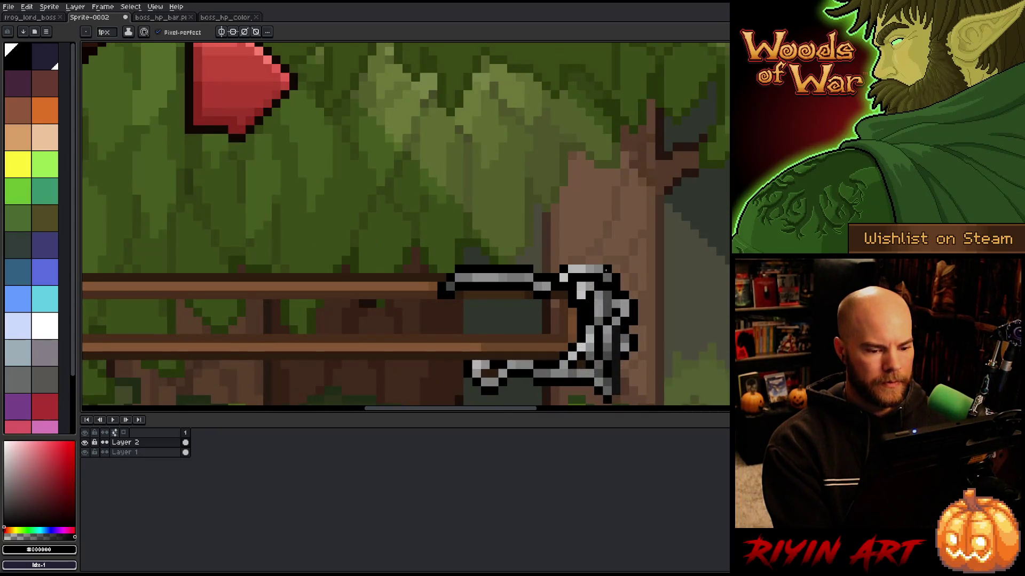
{"action": "scroll", "coordinate": [536, 273], "scroll_direction": "down", "scroll_amount": 3}
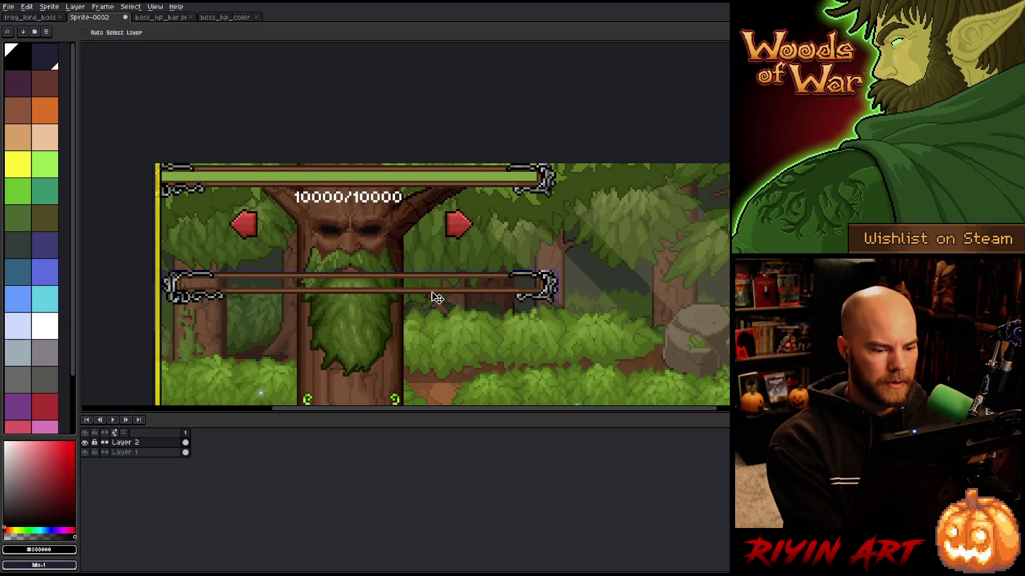
{"action": "key", "text": "space"}
{"action": "left_click_drag", "start_coordinate": [194, 287], "coordinate": [318, 278]}
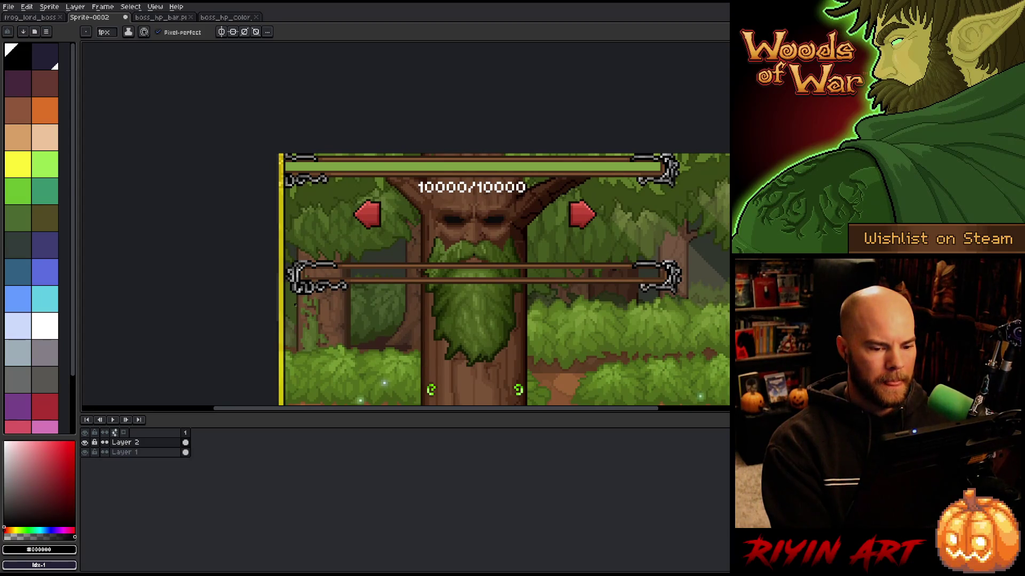
{"action": "scroll", "coordinate": [295, 305], "scroll_direction": "up", "scroll_amount": 4}
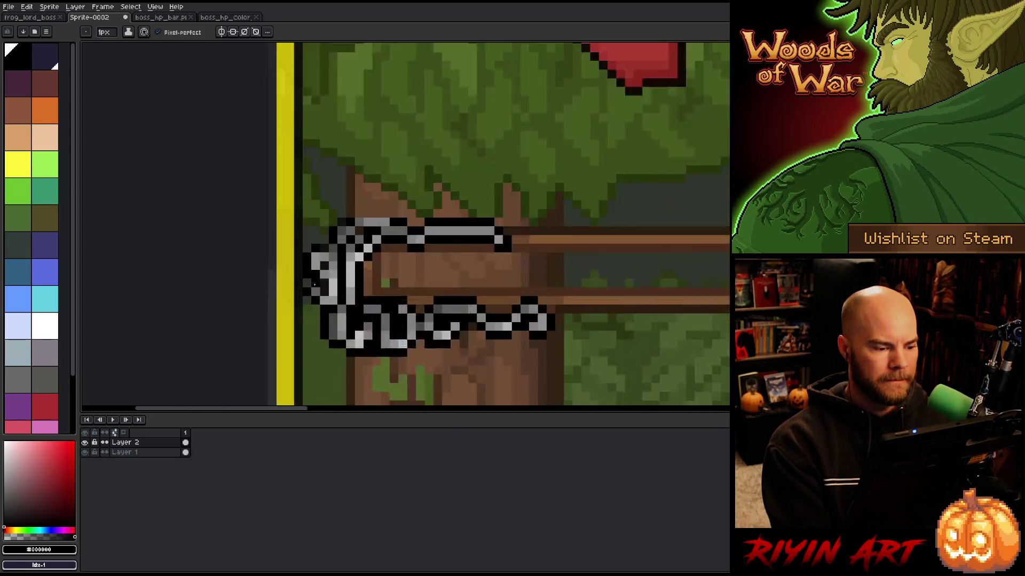
Draw black pixels along the top edges of both end ornaments to close them
{"action": "left_click", "coordinate": [418, 178]}
{"action": "left_click_drag", "start_coordinate": [405, 177], "coordinate": [390, 179]}
{"action": "left_click", "coordinate": [380, 178]}
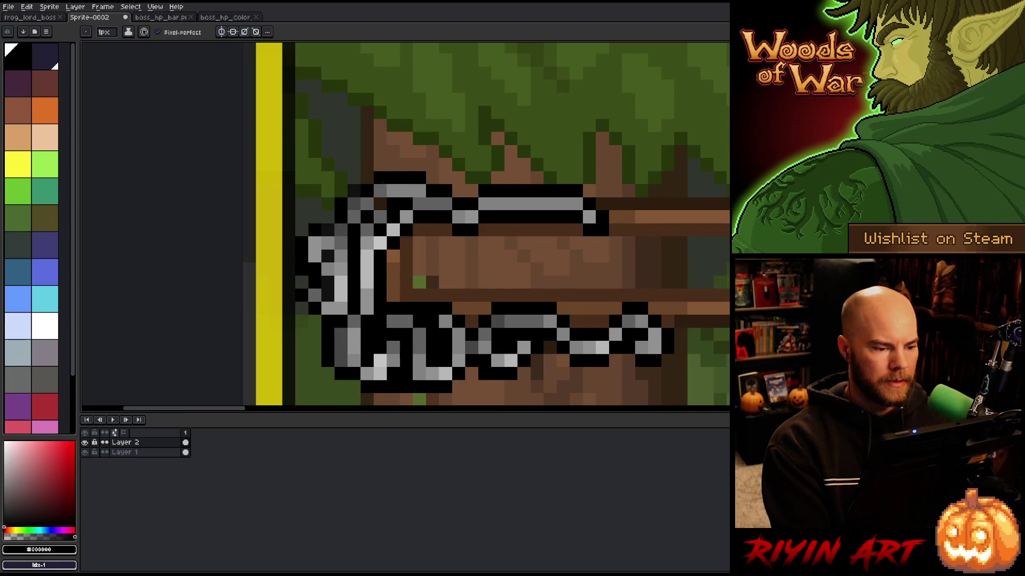
{"action": "scroll", "coordinate": [388, 182], "scroll_direction": "down", "scroll_amount": 5}
{"action": "scroll", "coordinate": [432, 245], "scroll_direction": "up", "scroll_amount": 4}
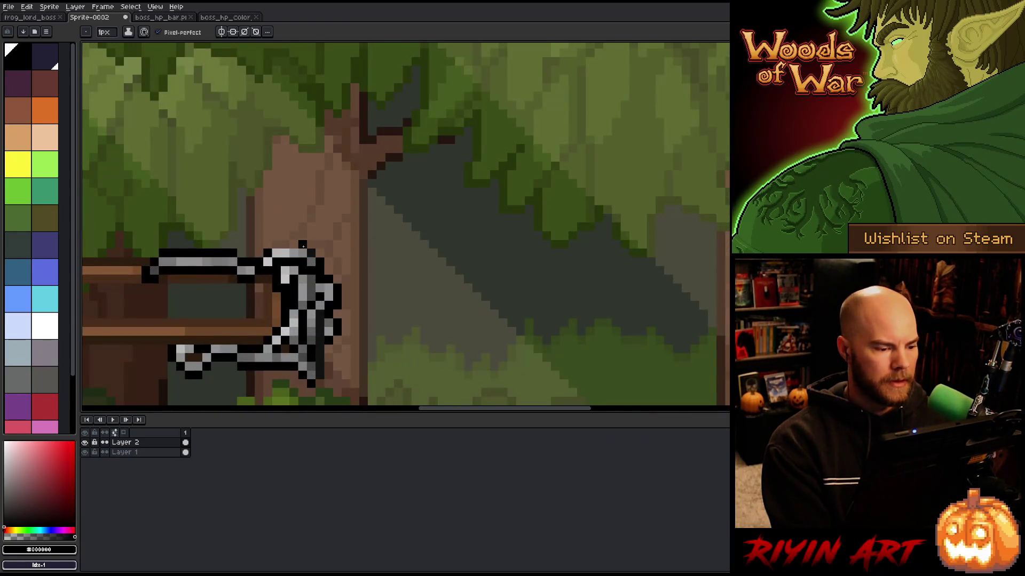
{"action": "left_click", "coordinate": [303, 245]}
{"action": "left_click_drag", "start_coordinate": [295, 245], "coordinate": [277, 245]}
{"action": "scroll", "coordinate": [277, 245], "scroll_direction": "down", "scroll_amount": 5}
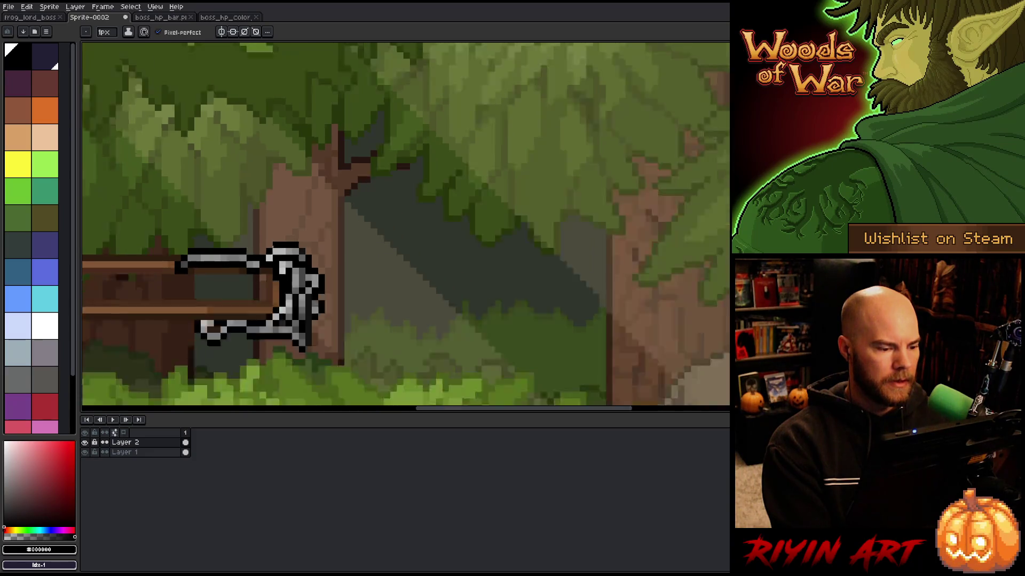
{"action": "scroll", "coordinate": [274, 292], "scroll_direction": "up", "scroll_amount": 2}
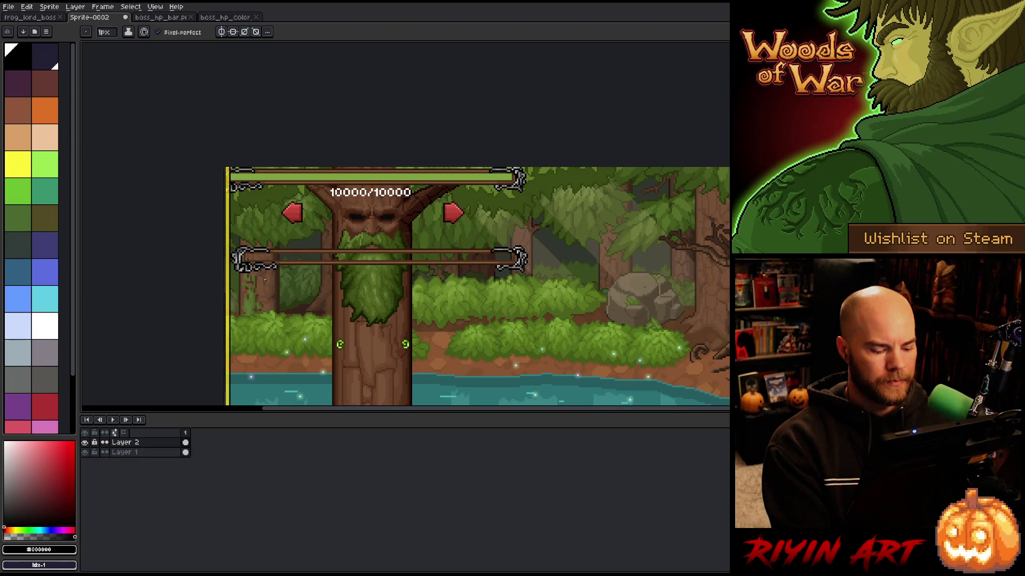
{"action": "key", "text": "m"}
{"action": "left_click_drag", "start_coordinate": [540, 235], "coordinate": [217, 289]}
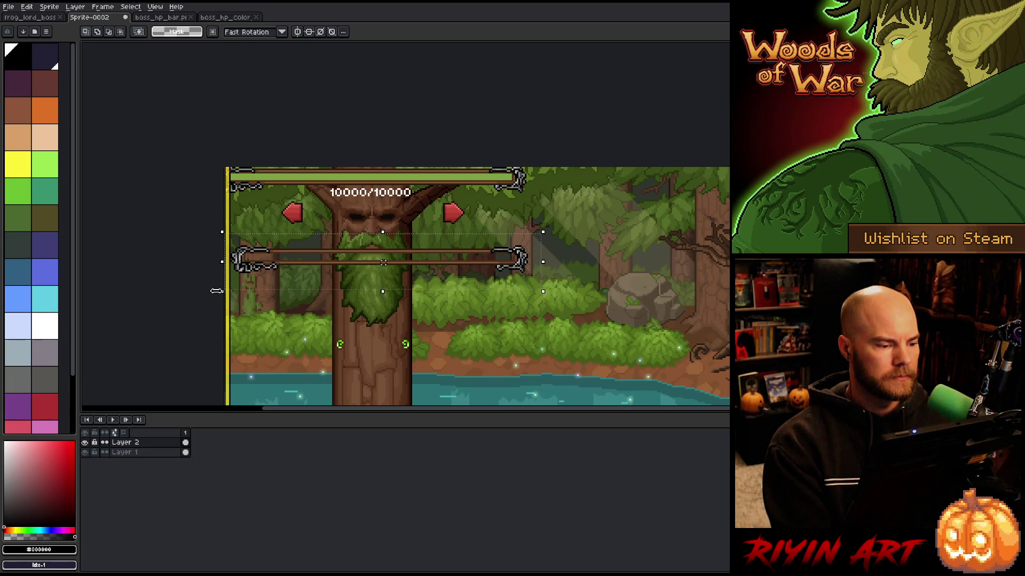
{"action": "key", "text": "shift+Up"}
{"action": "key", "text": "shift+Up"}
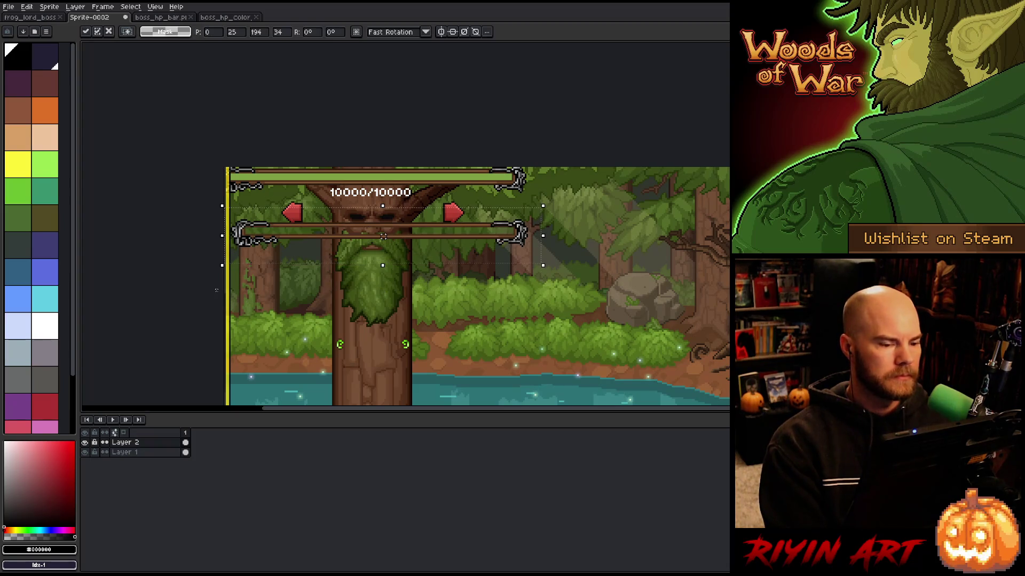
{"action": "key", "text": "shift+Down"}
{"action": "key", "text": "shift+Down"}
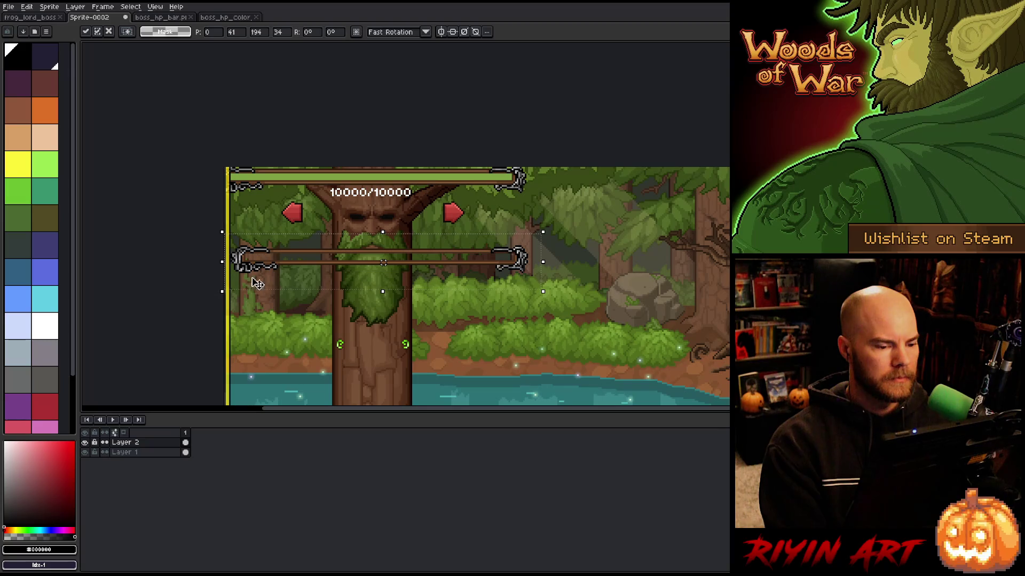
{"action": "key", "text": "Return"}
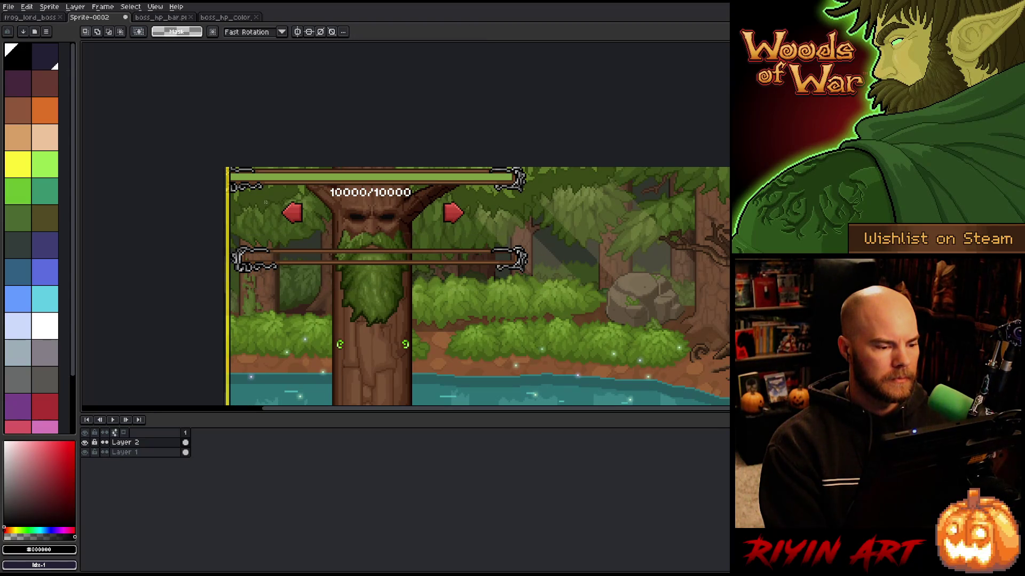
{"action": "scroll", "coordinate": [283, 208], "scroll_direction": "up", "scroll_amount": 5}
{"action": "scroll", "coordinate": [406, 224], "scroll_direction": "down", "scroll_amount": 3}
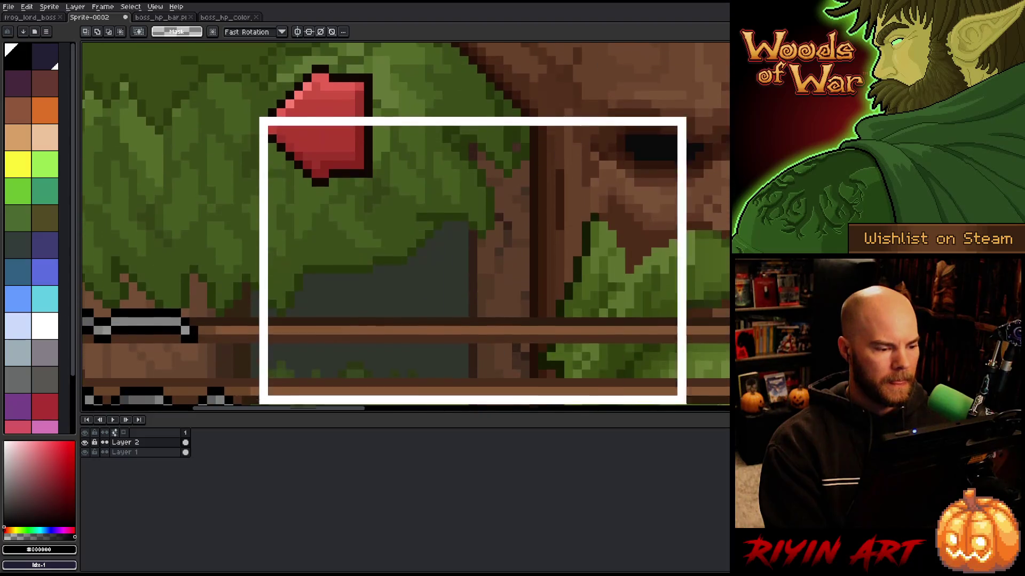
{"action": "scroll", "coordinate": [405, 224], "scroll_direction": "right", "scroll_amount": 6}
{"action": "scroll", "coordinate": [406, 224], "scroll_direction": "left", "scroll_amount": 6}
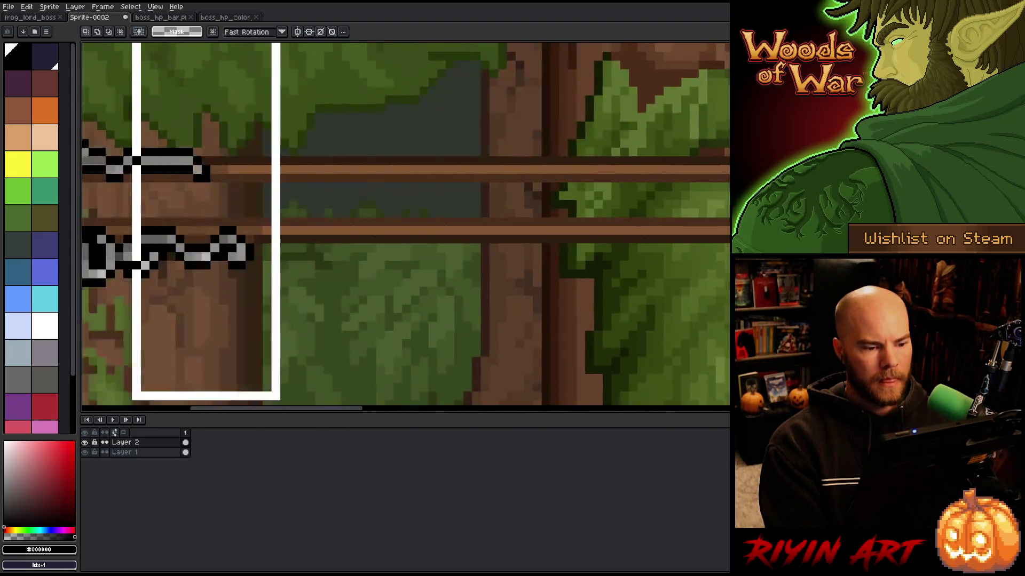
{"action": "mouse_move", "coordinate": [183, 192]}
{"action": "left_mouse_down"}
{"action": "mouse_move", "coordinate": [317, 193]}
{"action": "mouse_move", "coordinate": [362, 209]}
{"action": "mouse_move", "coordinate": [362, 337]}
{"action": "left_mouse_up"}
{"action": "key", "text": "space"}
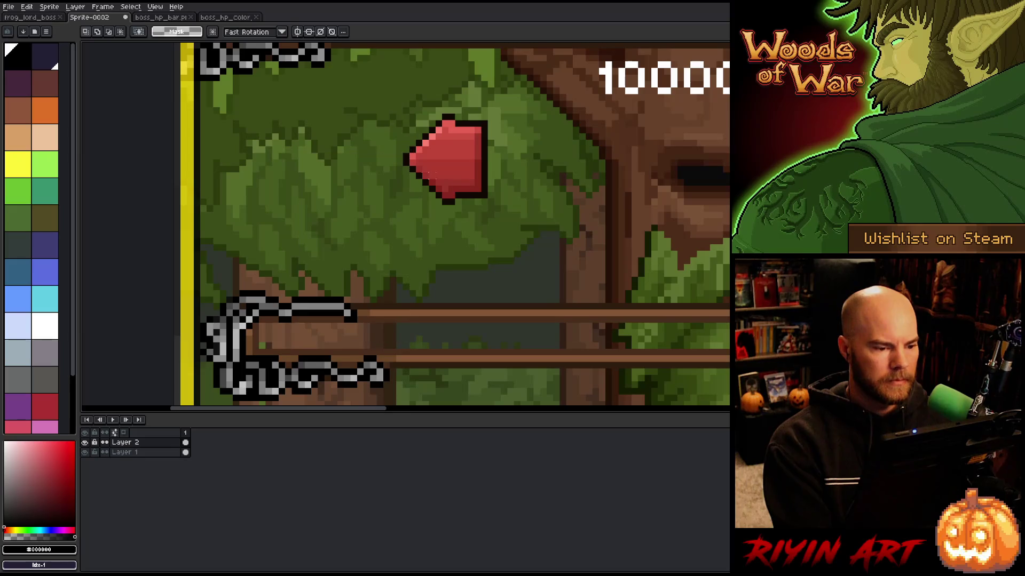
{"action": "left_click_drag", "start_coordinate": [403, 156], "coordinate": [203, 358]}
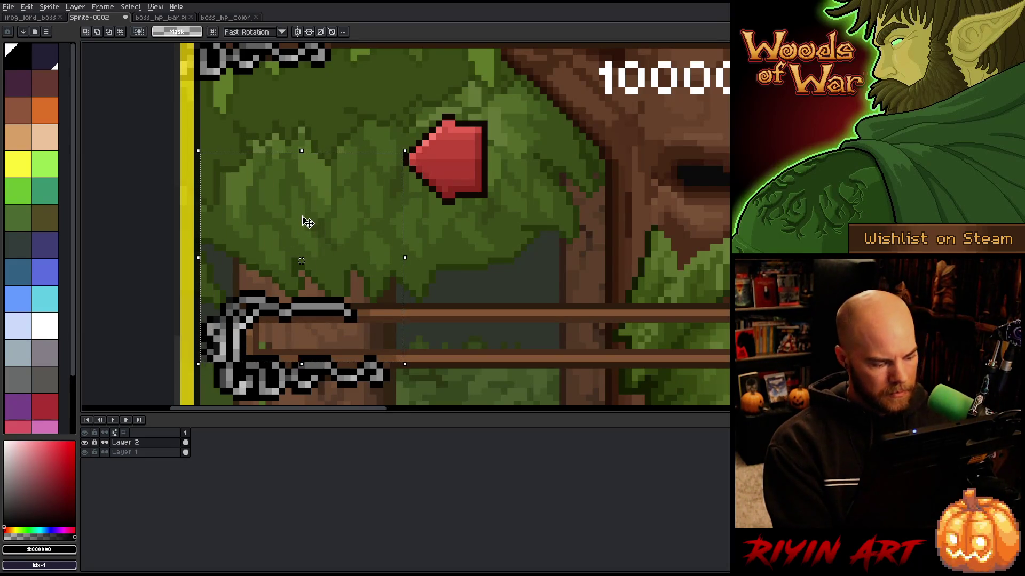
{"action": "scroll", "coordinate": [302, 222], "scroll_direction": "down", "scroll_amount": 2}
{"action": "left_click_drag", "start_coordinate": [307, 222], "coordinate": [128, 265]}
{"action": "scroll", "coordinate": [291, 262], "scroll_direction": "up", "scroll_amount": 3}
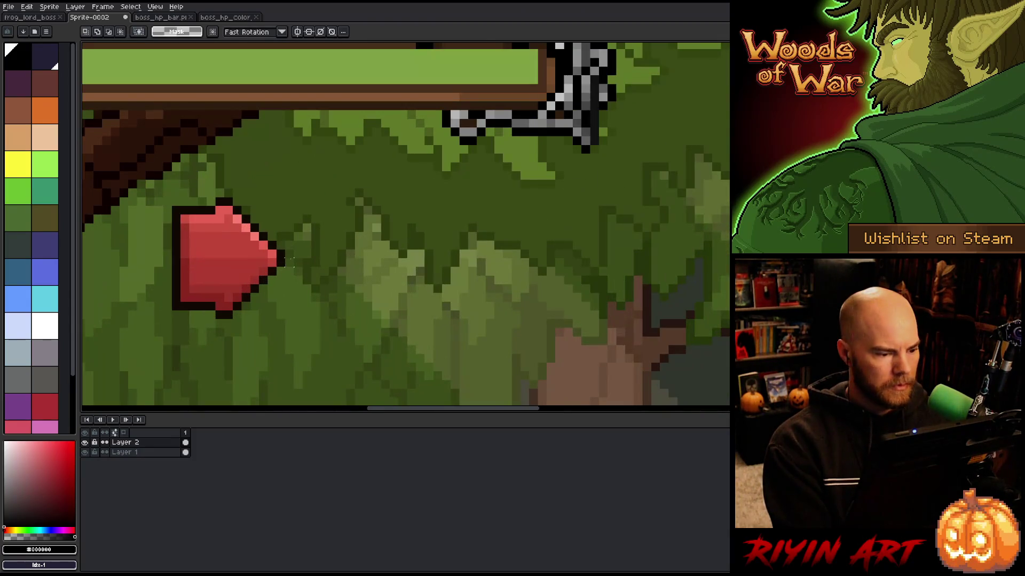
{"action": "mouse_move", "coordinate": [291, 253]}
{"action": "left_mouse_down"}
{"action": "mouse_move", "coordinate": [431, 401]}
{"action": "mouse_move", "coordinate": [626, 396]}
{"action": "left_mouse_up"}
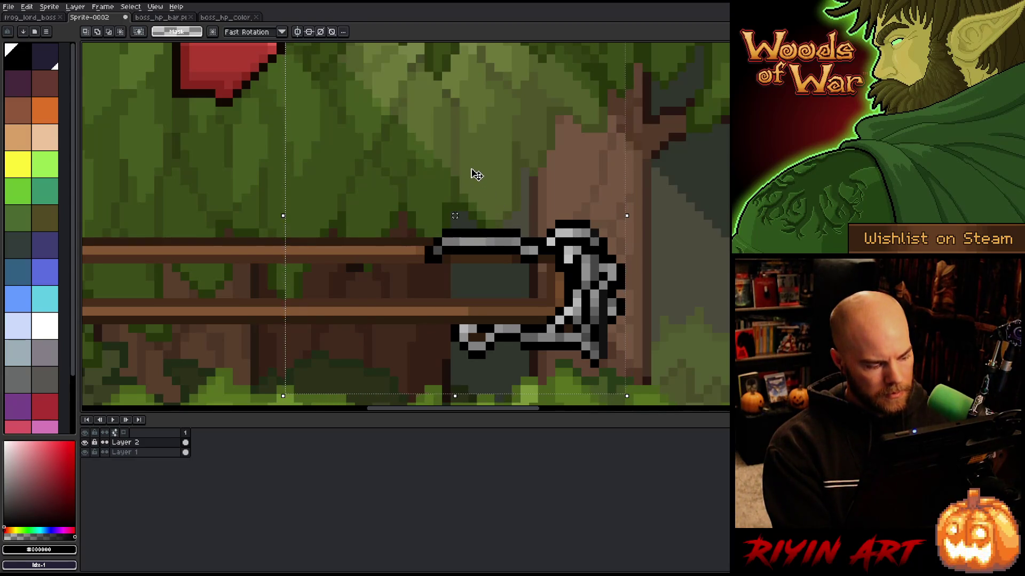
{"action": "key", "text": "ctrl+d"}
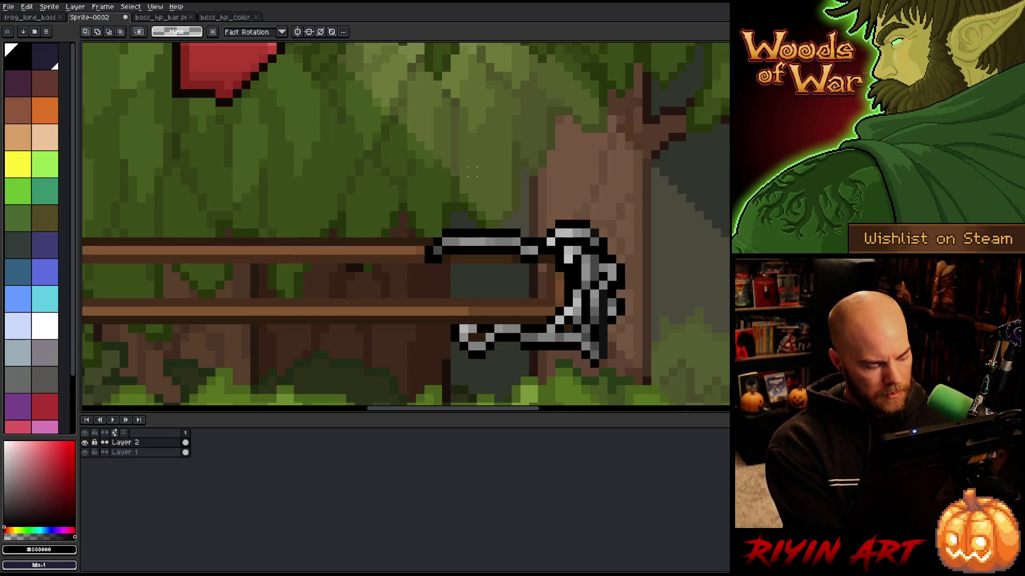
{"action": "scroll", "coordinate": [315, 207], "scroll_direction": "down", "scroll_amount": 4}
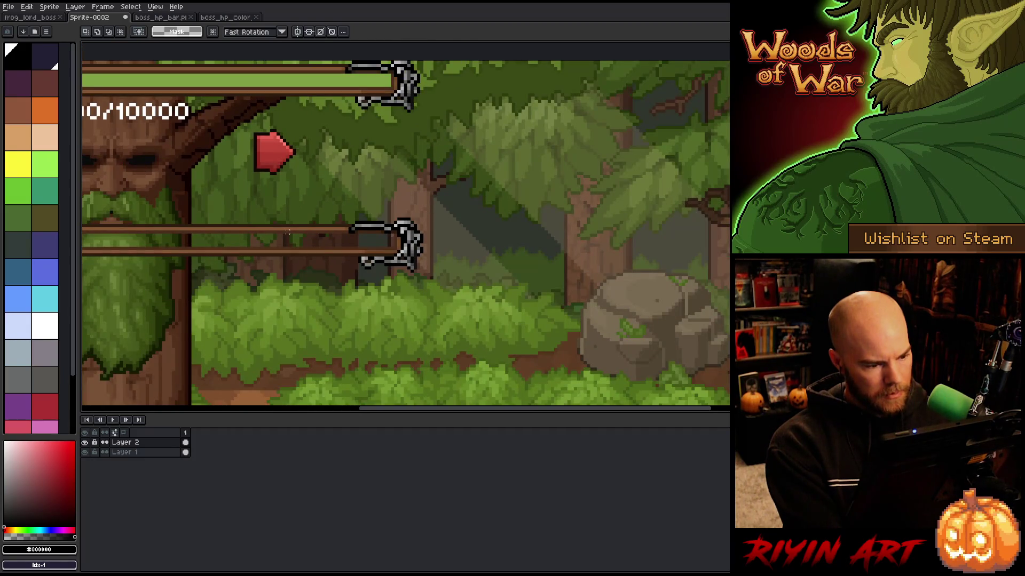
{"action": "left_click_drag", "start_coordinate": [296, 149], "coordinate": [423, 283]}
{"action": "key", "text": "space"}
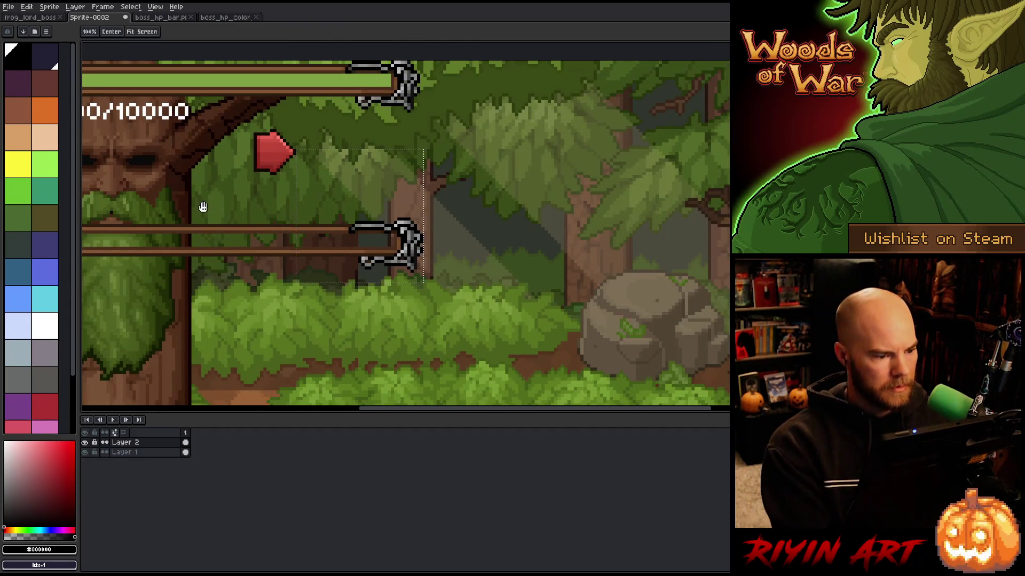
Measure gaps between the arrows and tree face with marquee boxes, then return to VS Code
{"action": "mouse_move", "coordinate": [202, 207]}
{"action": "left_mouse_down"}
{"action": "mouse_move", "coordinate": [352, 213]}
{"action": "mouse_move", "coordinate": [462, 247]}
{"action": "left_mouse_up"}
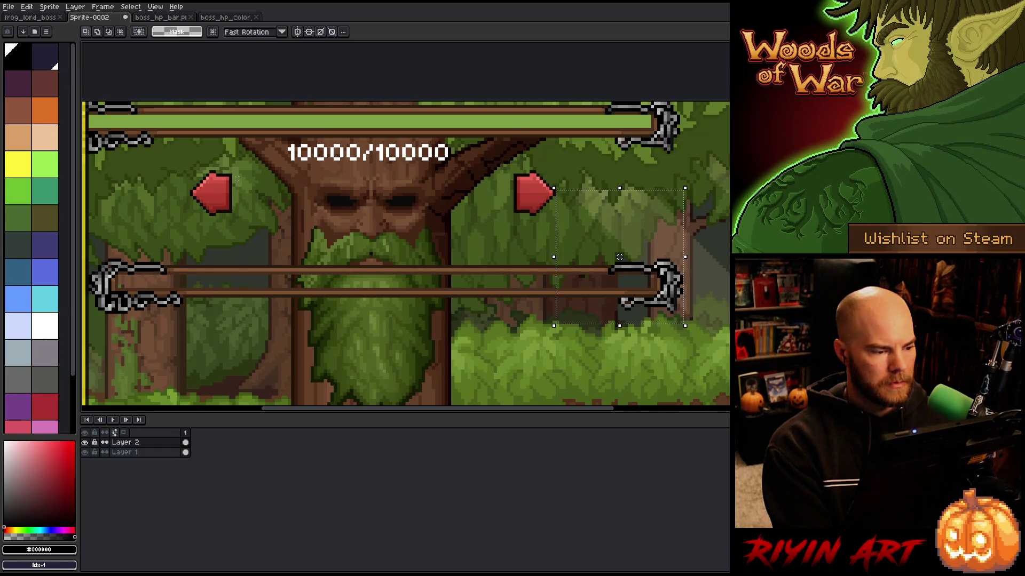
{"action": "mouse_move", "coordinate": [233, 174]}
{"action": "left_mouse_down"}
{"action": "mouse_move", "coordinate": [268, 238]}
{"action": "mouse_move", "coordinate": [320, 261]}
{"action": "mouse_move", "coordinate": [369, 257]}
{"action": "left_mouse_up"}
{"action": "mouse_move", "coordinate": [377, 195]}
{"action": "left_mouse_down"}
{"action": "mouse_move", "coordinate": [518, 184]}
{"action": "mouse_move", "coordinate": [362, 183]}
{"action": "mouse_move", "coordinate": [546, 178]}
{"action": "mouse_move", "coordinate": [517, 184]}
{"action": "left_mouse_up"}
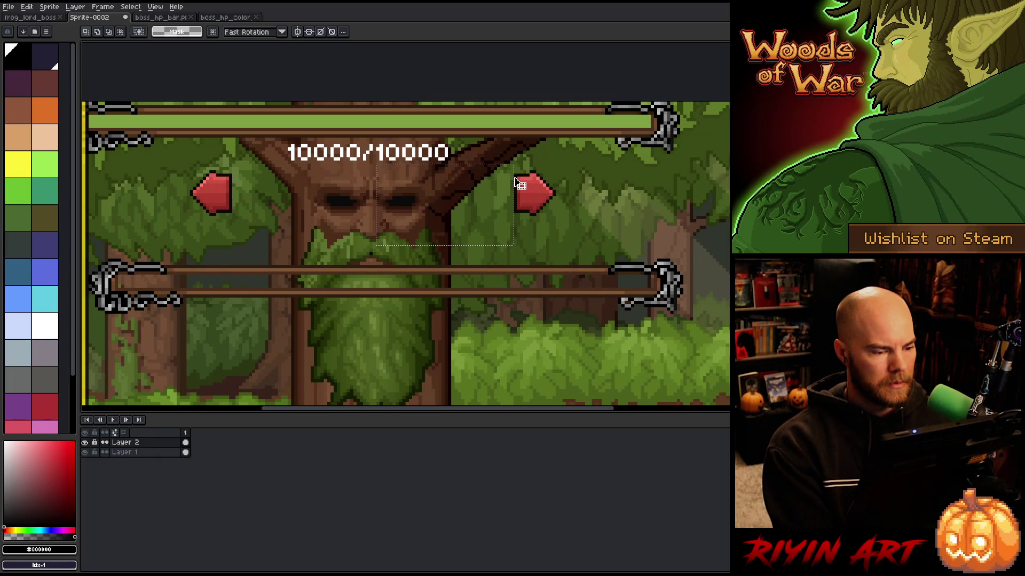
{"action": "left_click_drag", "start_coordinate": [516, 184], "coordinate": [373, 184]}
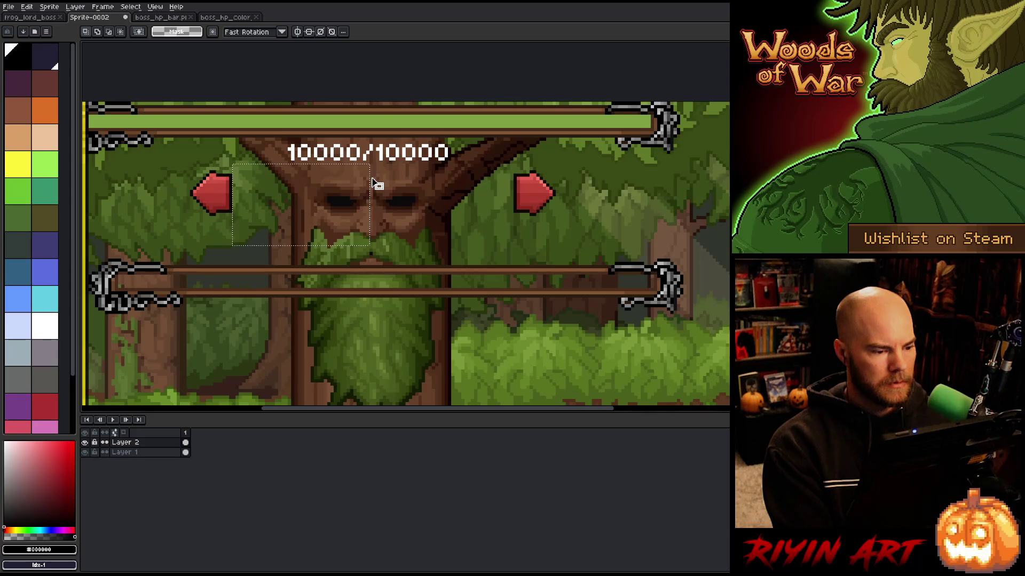
{"action": "mouse_move", "coordinate": [451, 225]}
{"action": "left_mouse_down"}
{"action": "mouse_move", "coordinate": [515, 178]}
{"action": "mouse_move", "coordinate": [300, 201]}
{"action": "mouse_move", "coordinate": [554, 202]}
{"action": "mouse_move", "coordinate": [298, 201]}
{"action": "left_mouse_up"}
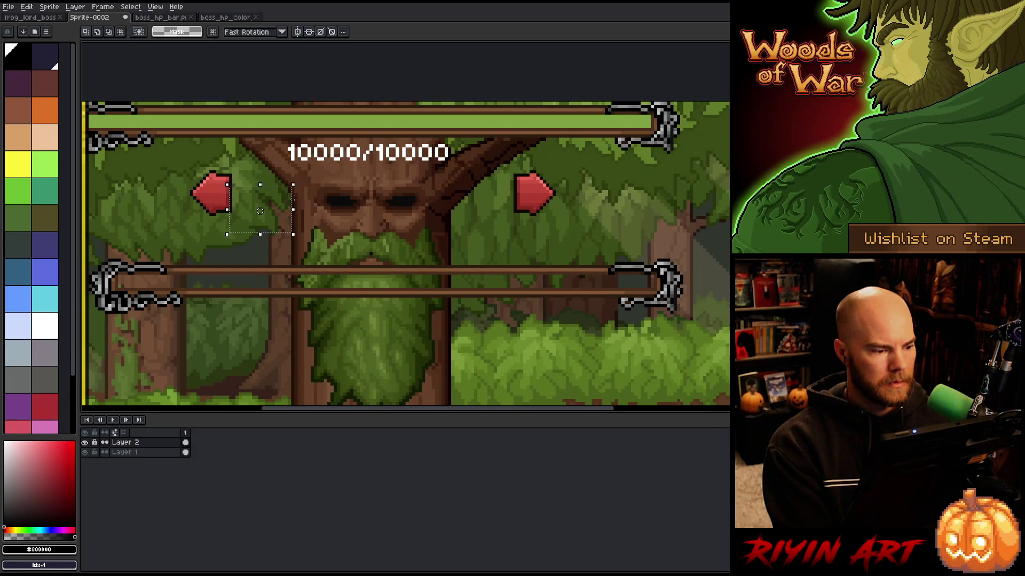
{"action": "key", "text": "ctrl+d"}
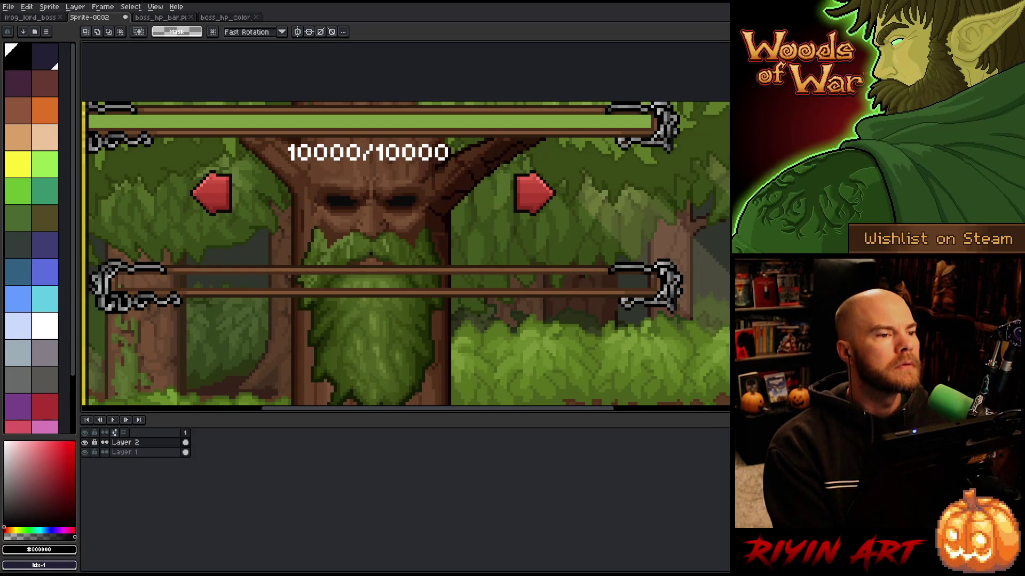
{"action": "key", "text": "alt+Tab"}
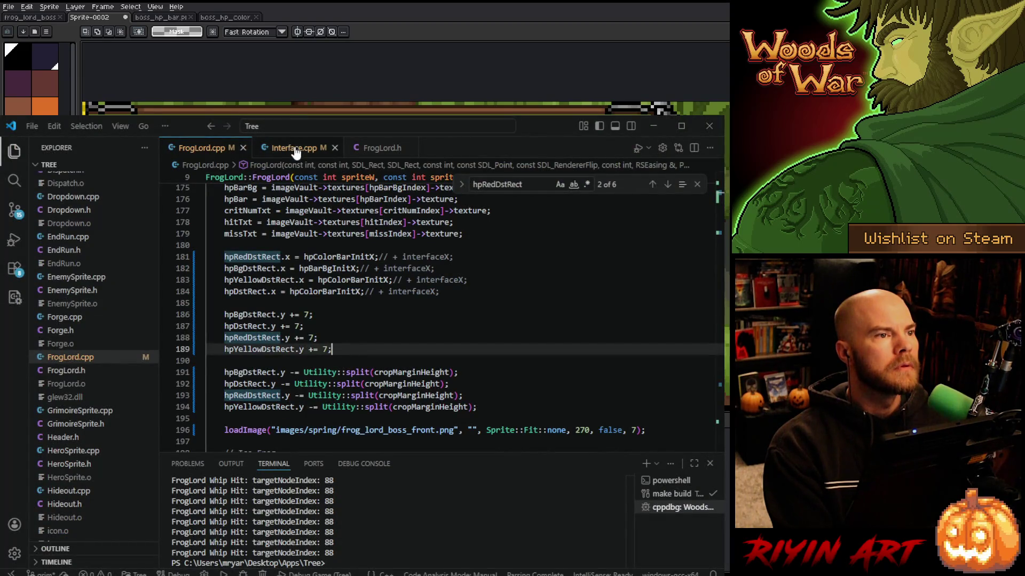
Search Interface.cpp for directionGaugeLIndex and scroll up to the Direction Gauge Left block
{"action": "left_click", "coordinate": [296, 149]}
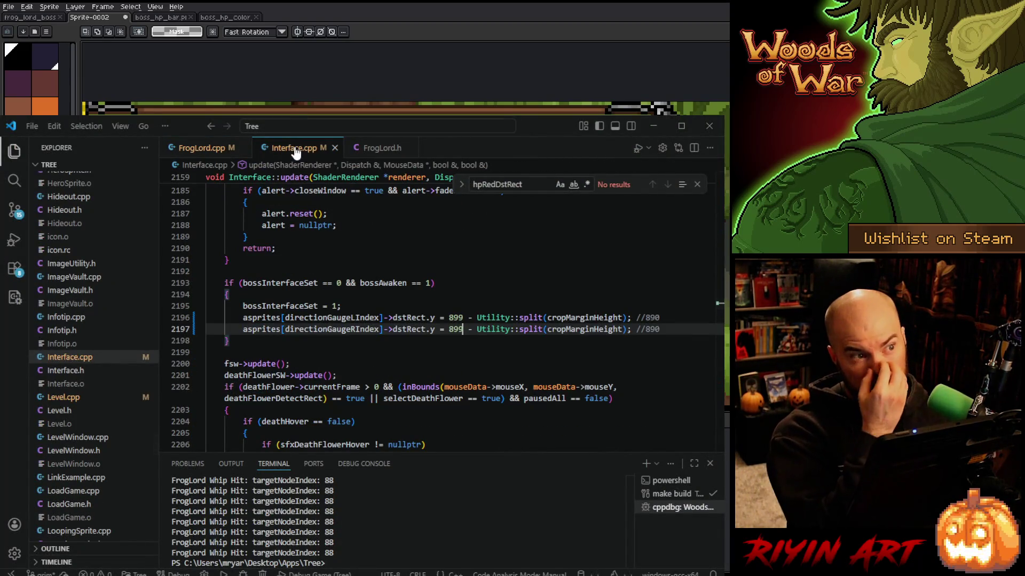
{"action": "double_click", "coordinate": [331, 318]}
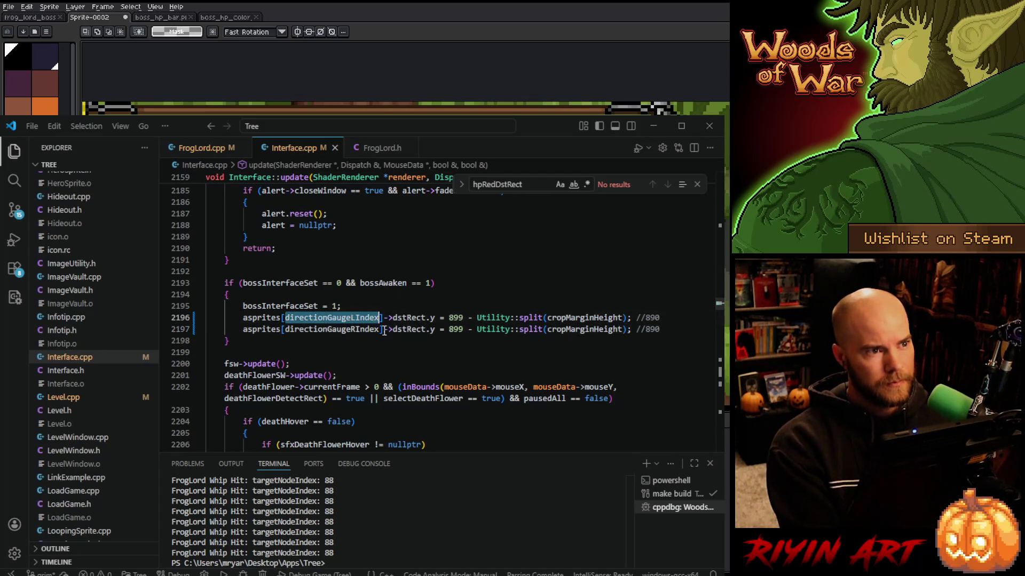
{"action": "key", "text": "ctrl+f"}
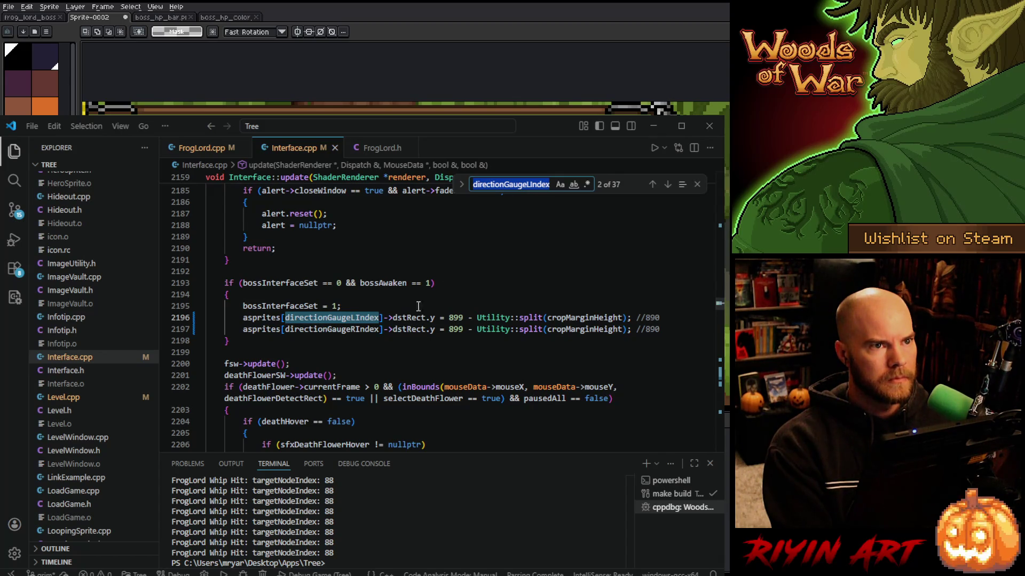
{"action": "left_click", "coordinate": [652, 184]}
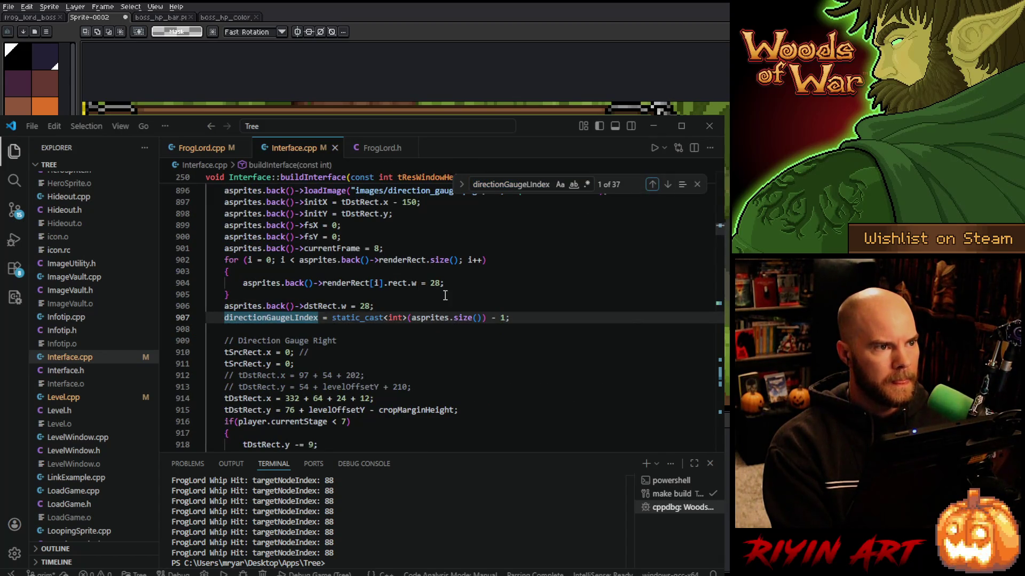
{"action": "scroll", "coordinate": [374, 376], "scroll_direction": "up", "scroll_amount": 4}
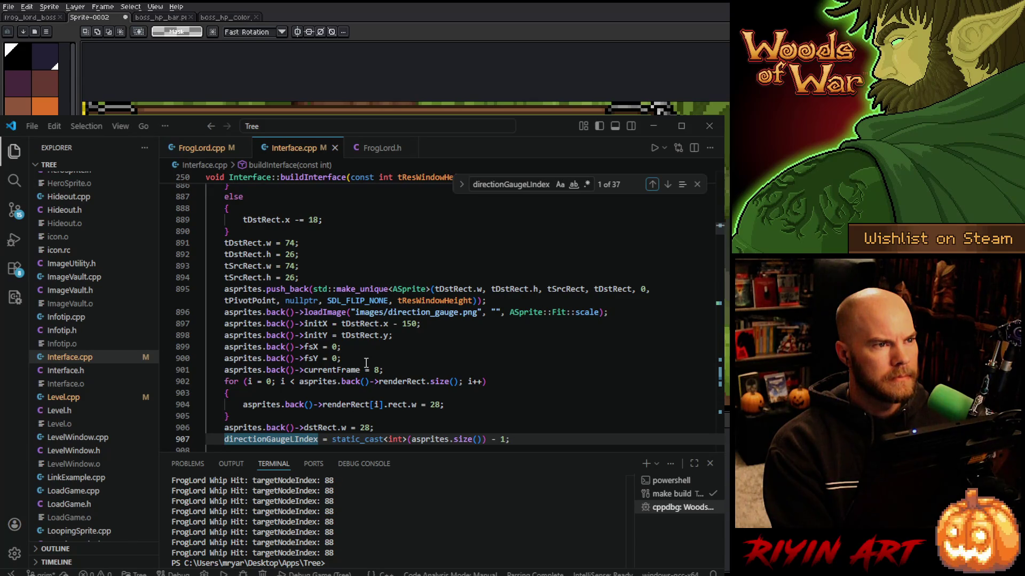
{"action": "scroll", "coordinate": [366, 363], "scroll_direction": "up", "scroll_amount": 4}
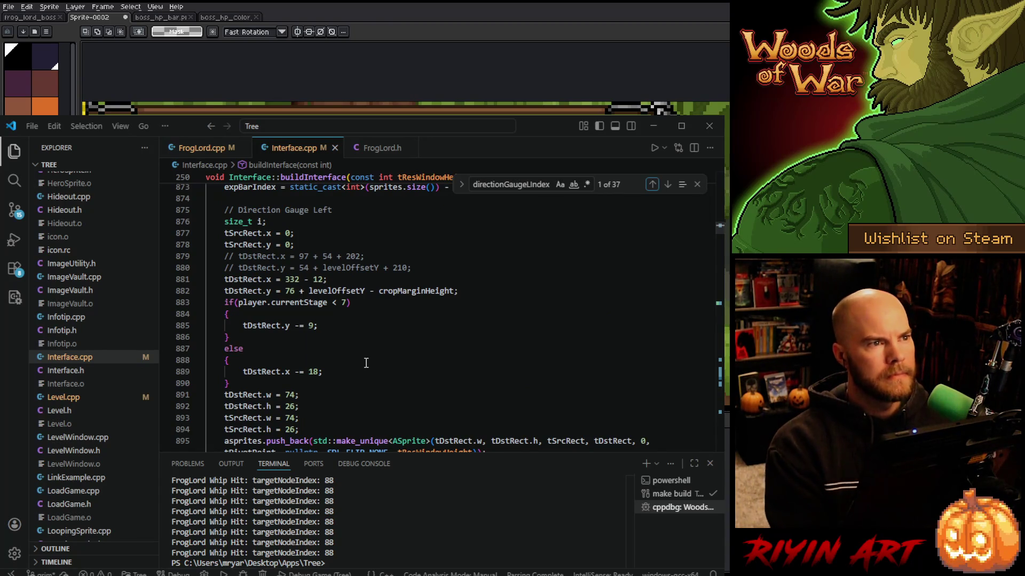
{"action": "scroll", "coordinate": [367, 363], "scroll_direction": "up", "scroll_amount": 1}
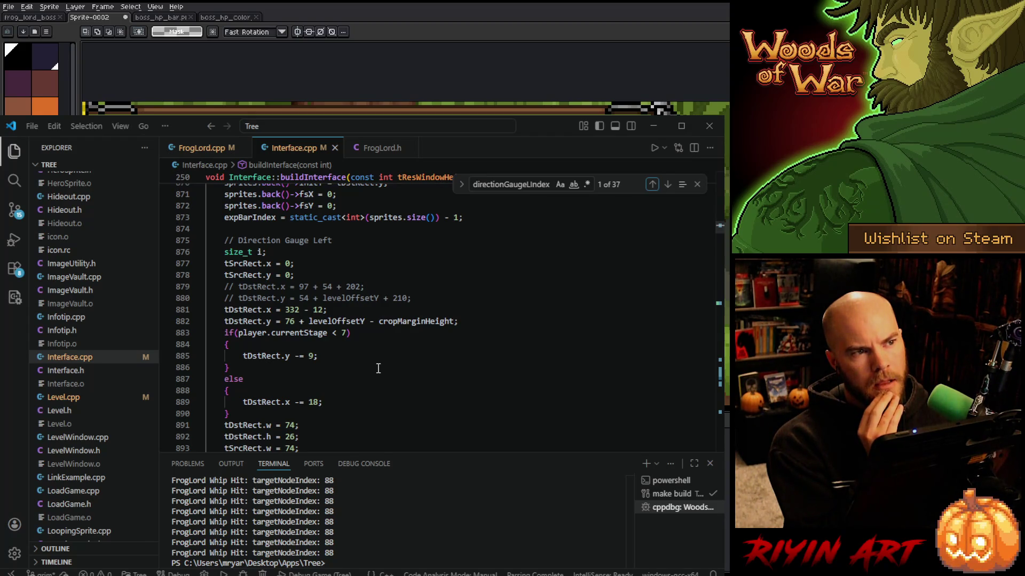
{"action": "scroll", "coordinate": [378, 368], "scroll_direction": "down", "scroll_amount": 1}
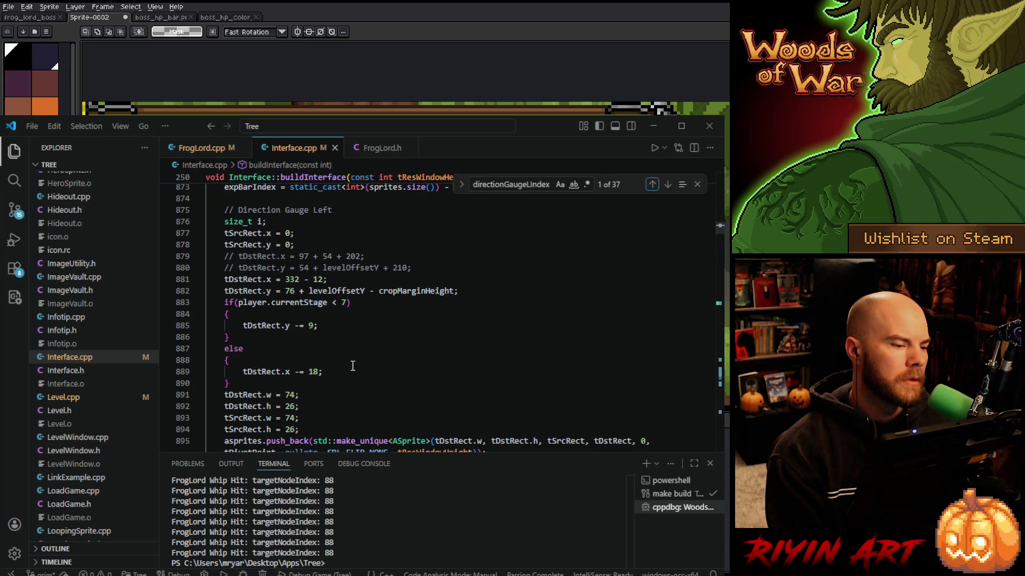
Scroll through Interface.cpp near the currentStage check to find the left direction gauge's x position
{"action": "double_click", "coordinate": [304, 302]}
{"action": "left_click", "coordinate": [362, 302]}
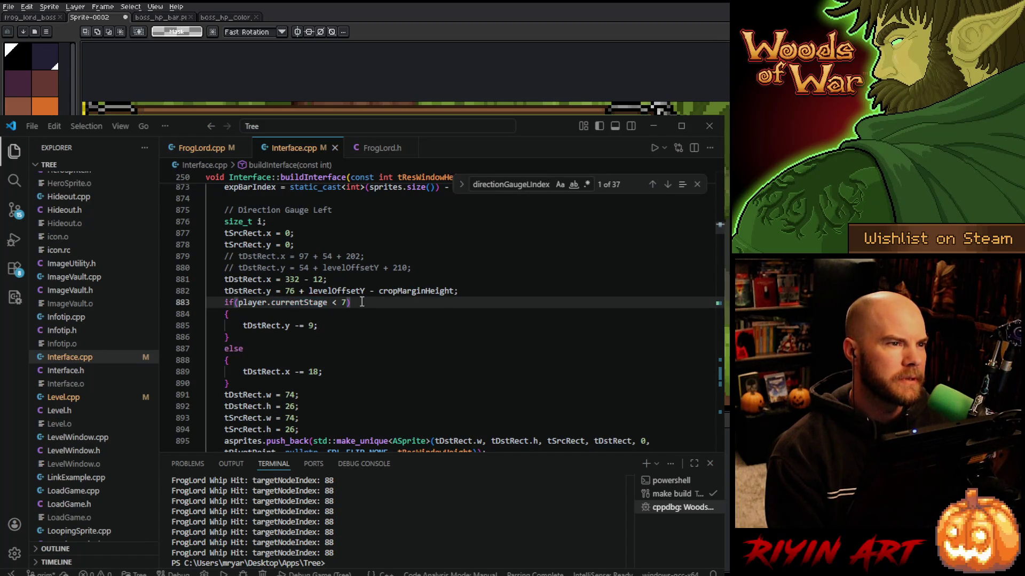
{"action": "scroll", "coordinate": [360, 368], "scroll_direction": "up", "scroll_amount": 8}
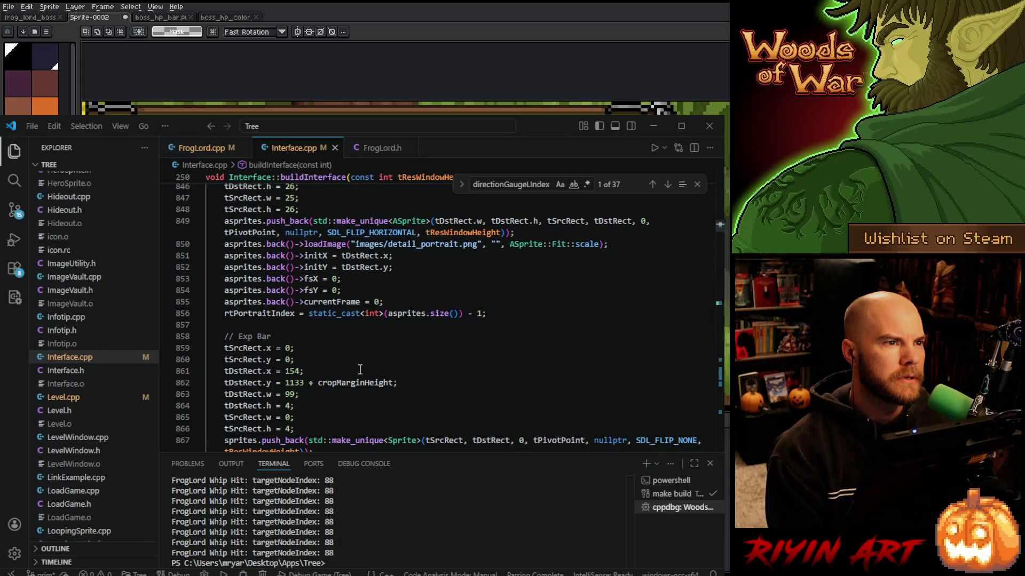
{"action": "scroll", "coordinate": [360, 369], "scroll_direction": "down", "scroll_amount": 16}
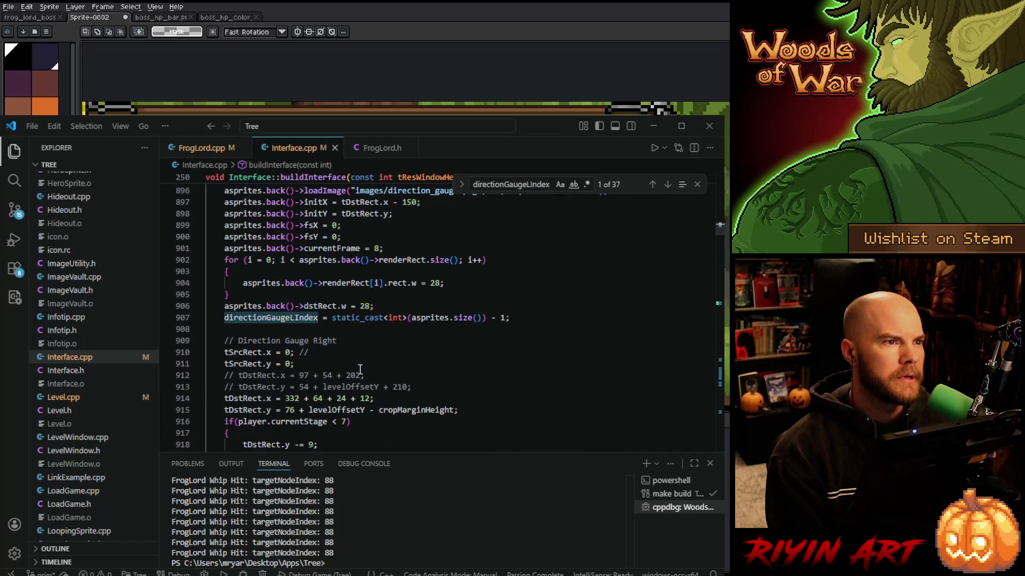
{"action": "scroll", "coordinate": [361, 370], "scroll_direction": "down", "scroll_amount": 3}
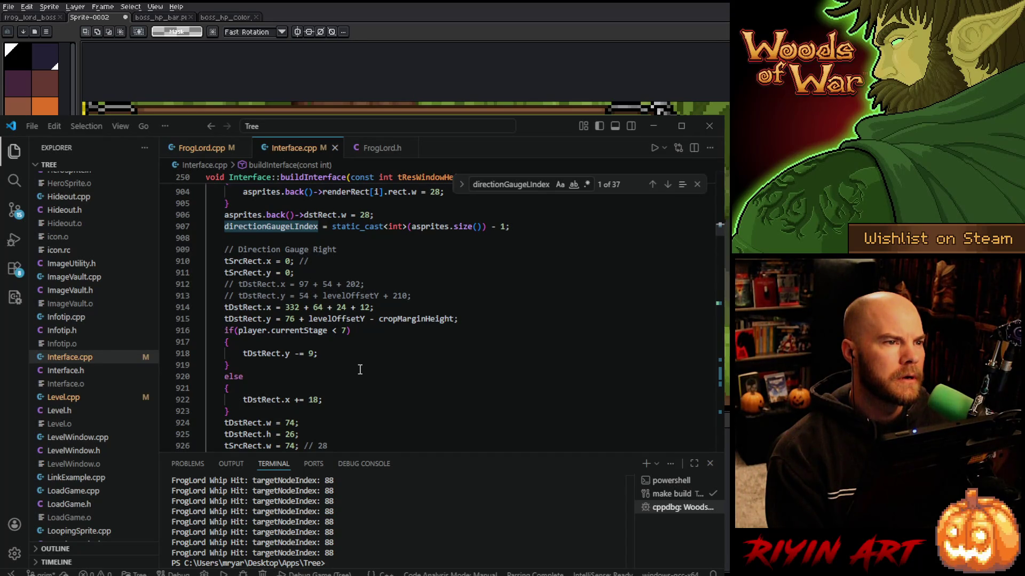
{"action": "scroll", "coordinate": [360, 370], "scroll_direction": "down", "scroll_amount": 5}
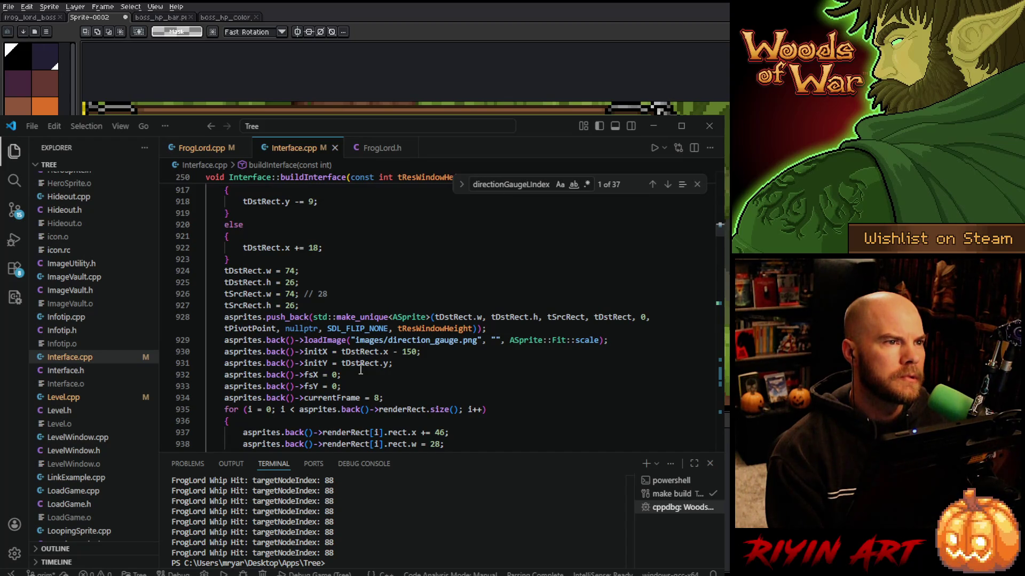
{"action": "scroll", "coordinate": [360, 370], "scroll_direction": "up", "scroll_amount": 2}
{"action": "scroll", "coordinate": [360, 369], "scroll_direction": "down", "scroll_amount": 6}
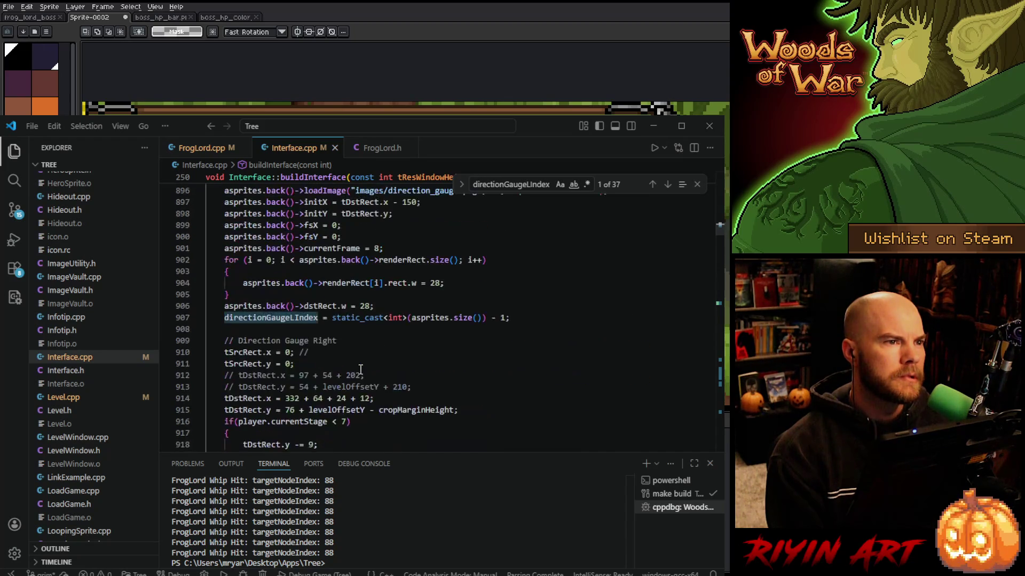
{"action": "scroll", "coordinate": [360, 370], "scroll_direction": "up", "scroll_amount": 15}
{"action": "scroll", "coordinate": [360, 370], "scroll_direction": "down", "scroll_amount": 4}
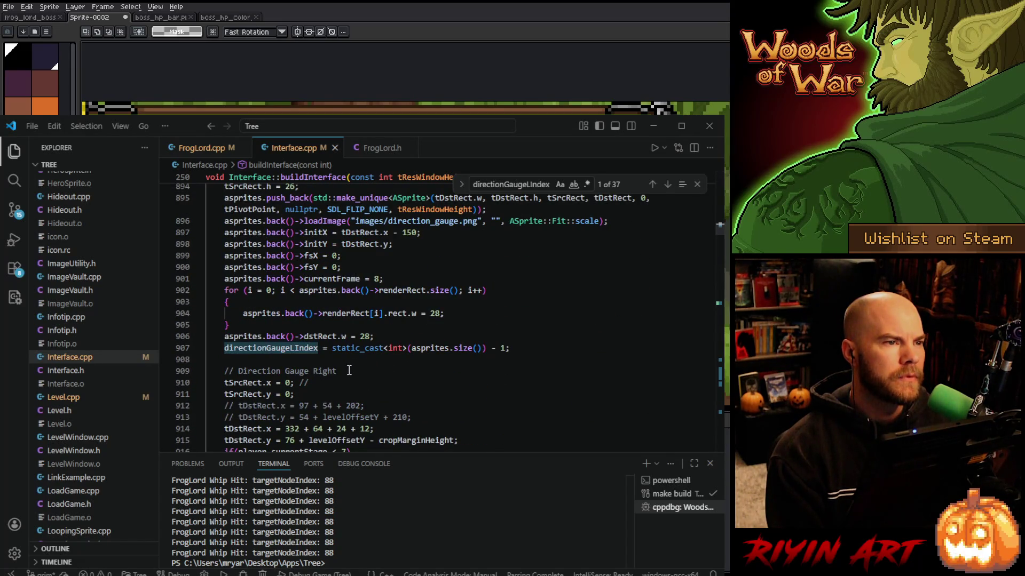
{"action": "scroll", "coordinate": [349, 370], "scroll_direction": "up", "scroll_amount": 2}
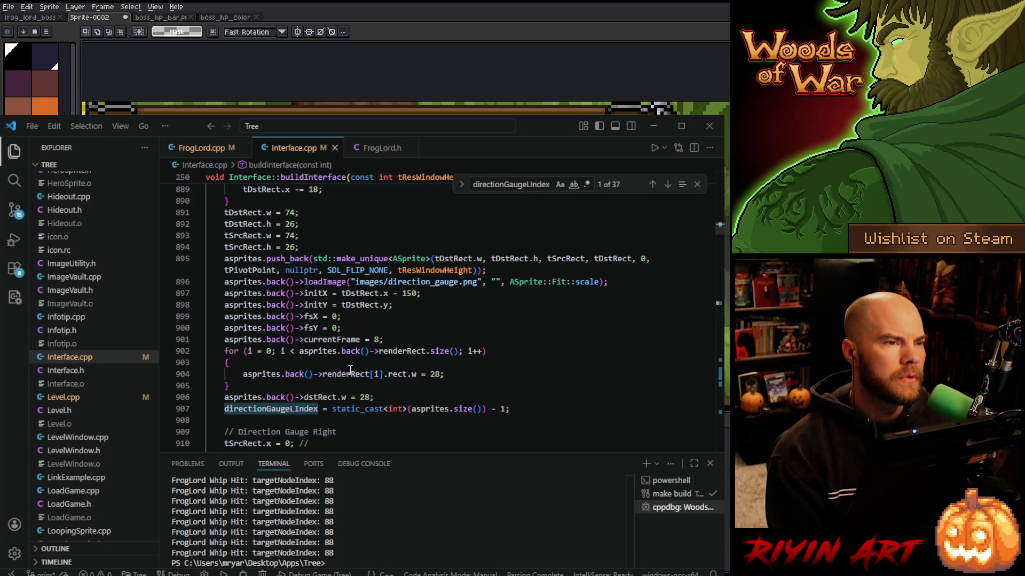
{"action": "scroll", "coordinate": [350, 369], "scroll_direction": "up", "scroll_amount": 4}
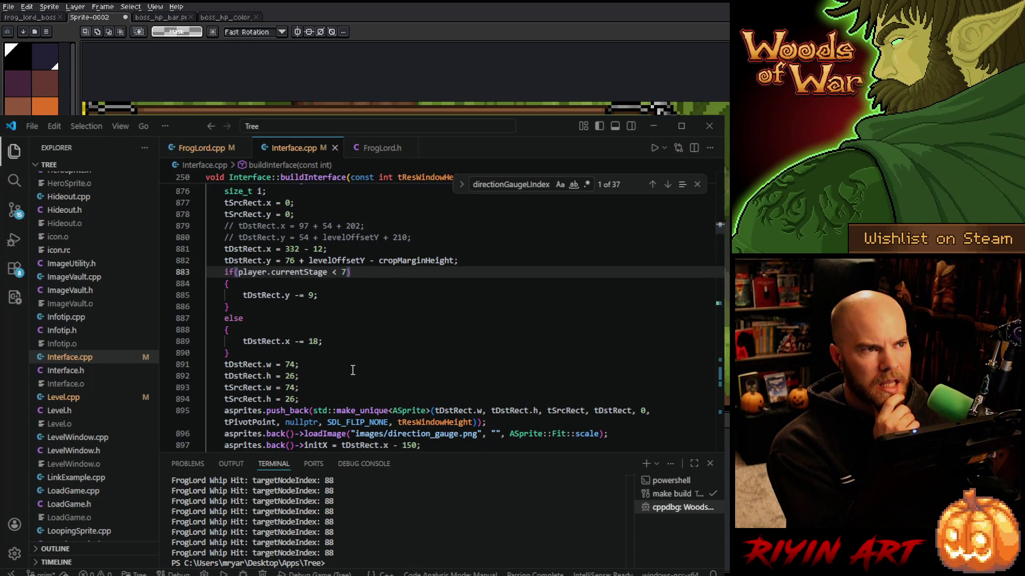
{"action": "scroll", "coordinate": [353, 370], "scroll_direction": "up", "scroll_amount": 1}
{"action": "scroll", "coordinate": [353, 370], "scroll_direction": "down", "scroll_amount": 8}
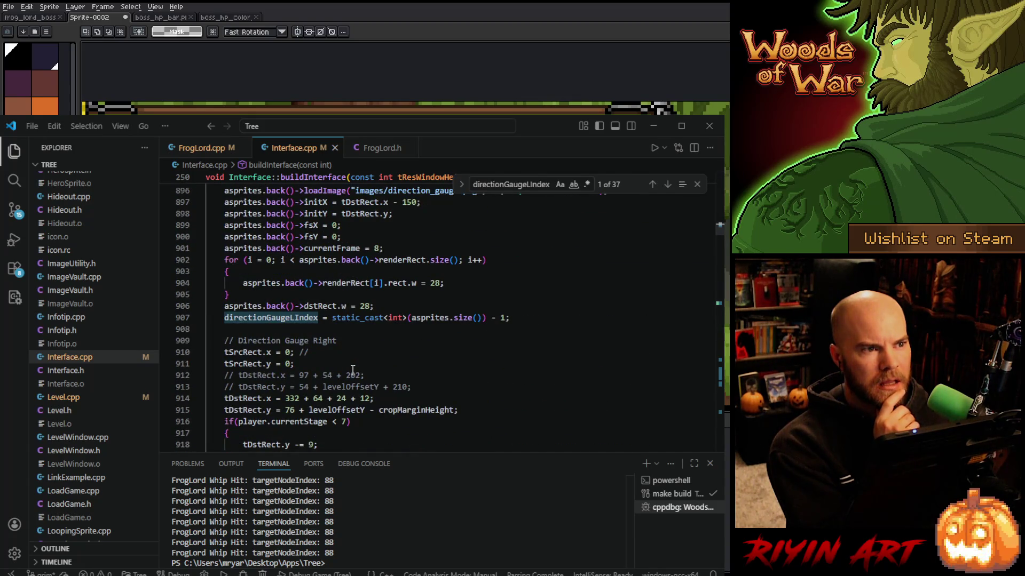
{"action": "scroll", "coordinate": [352, 370], "scroll_direction": "up", "scroll_amount": 8}
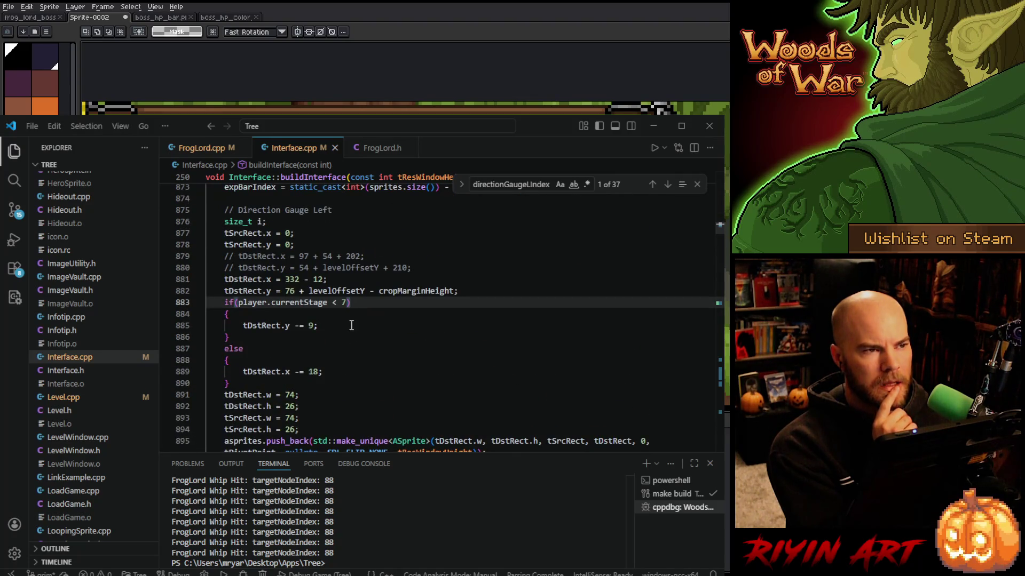
Change the left gauge x from 332 - 12 to 333 - 12 and save Interface.cpp
{"action": "left_click", "coordinate": [322, 280]}
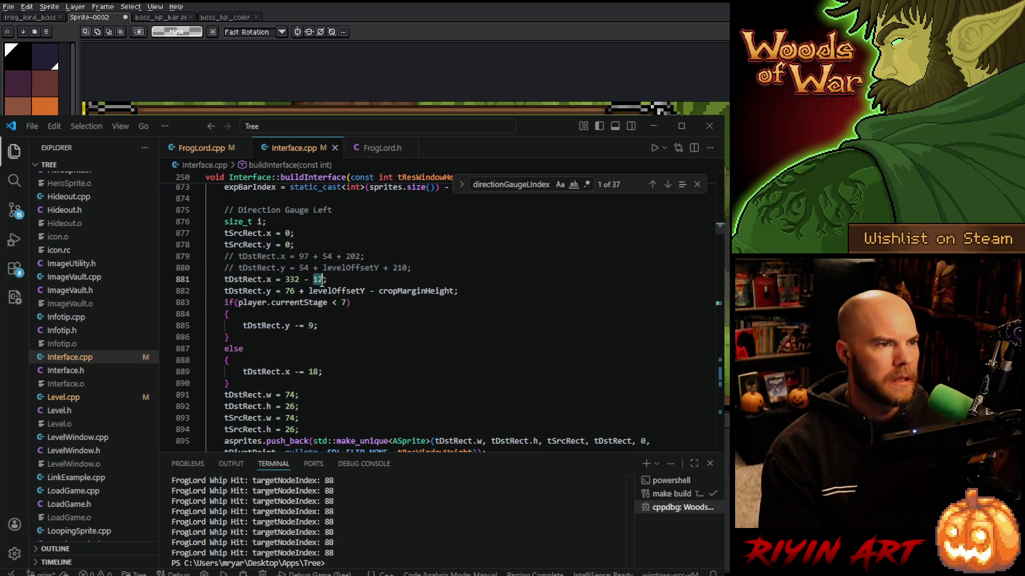
{"action": "double_click", "coordinate": [292, 280]}
{"action": "type", "text": "333"}
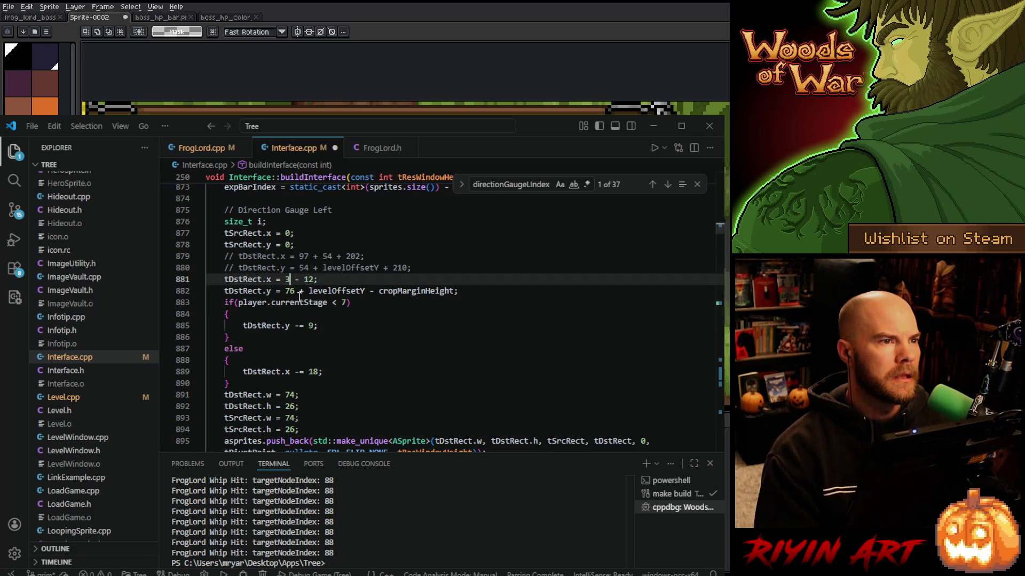
{"action": "key", "text": "ctrl+s"}
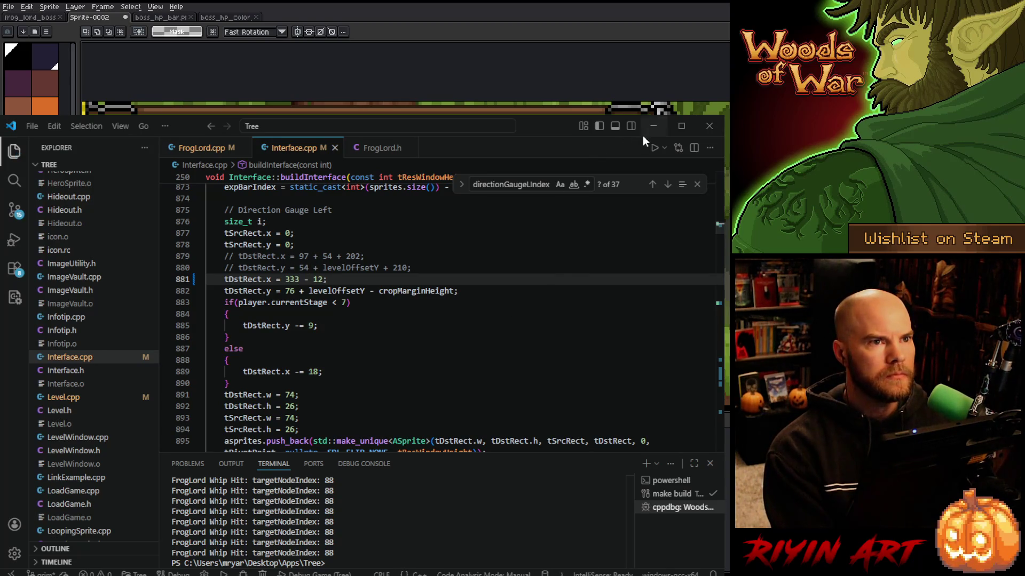
{"action": "left_click", "coordinate": [654, 126]}
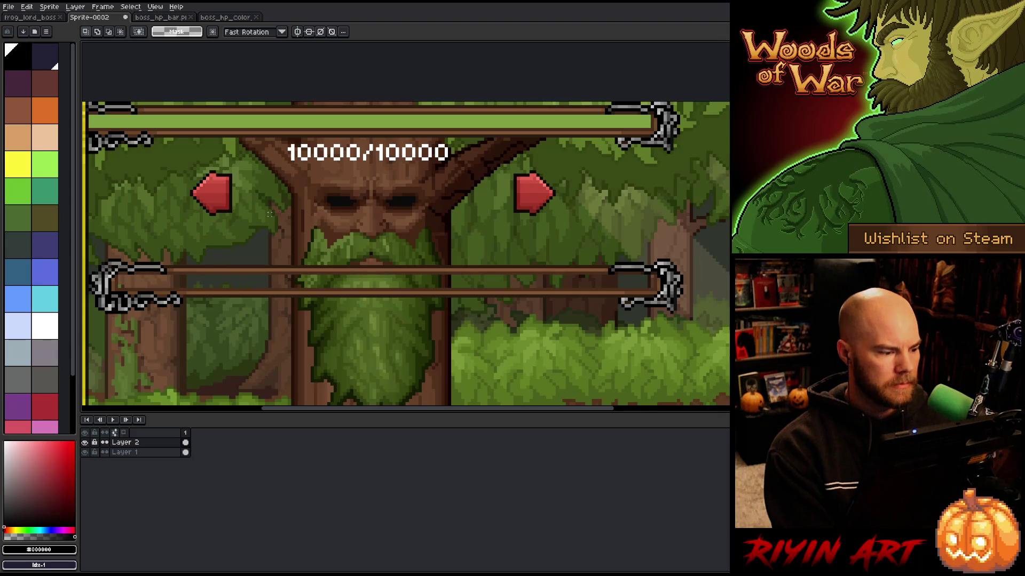
Zoom the boss mockup and marquee the left red arrow to read its position and size
{"action": "scroll", "coordinate": [215, 210], "scroll_direction": "down", "scroll_amount": 1}
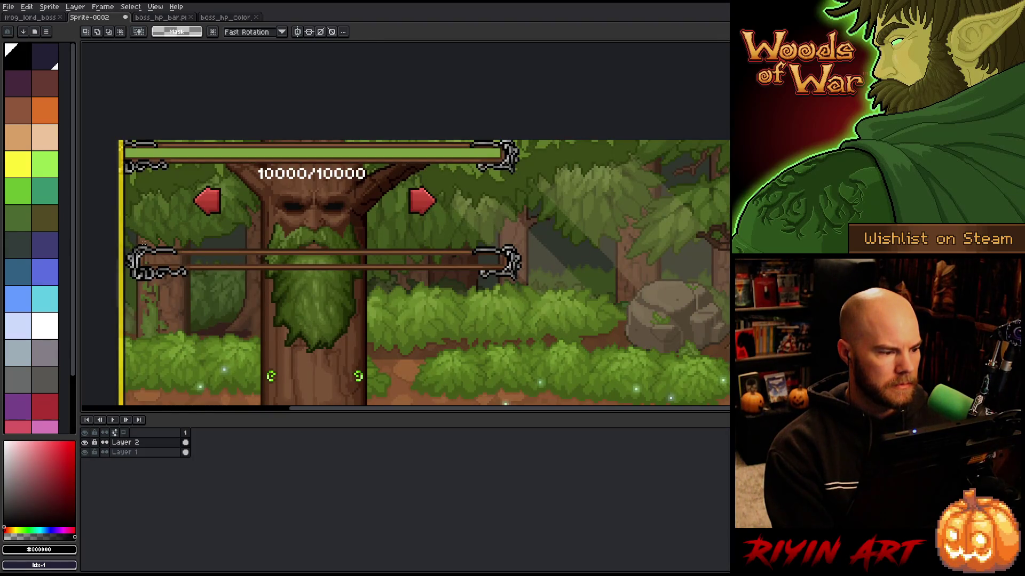
{"action": "scroll", "coordinate": [117, 160], "scroll_direction": "up", "scroll_amount": 2}
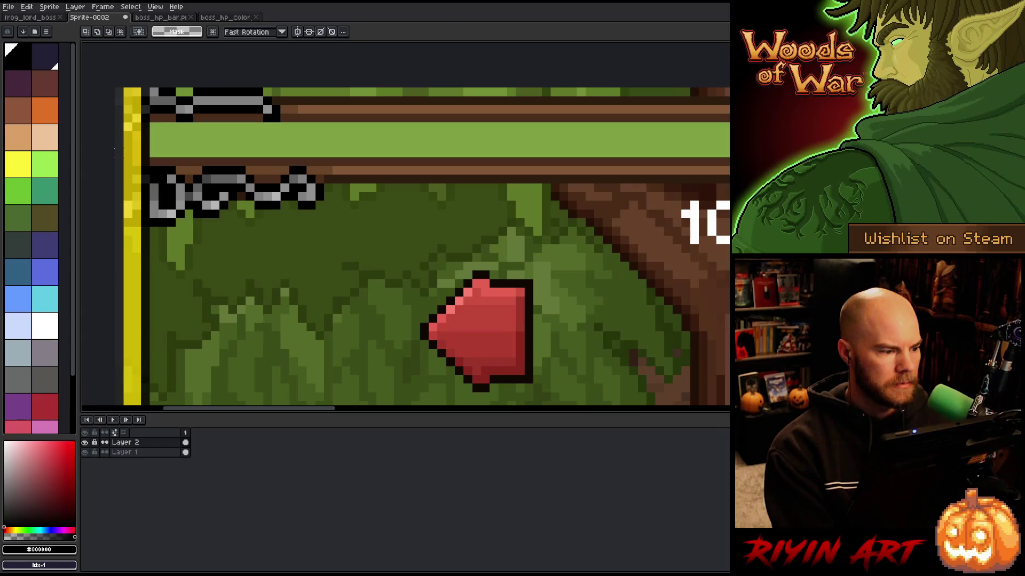
{"action": "scroll", "coordinate": [116, 161], "scroll_direction": "down", "scroll_amount": 2}
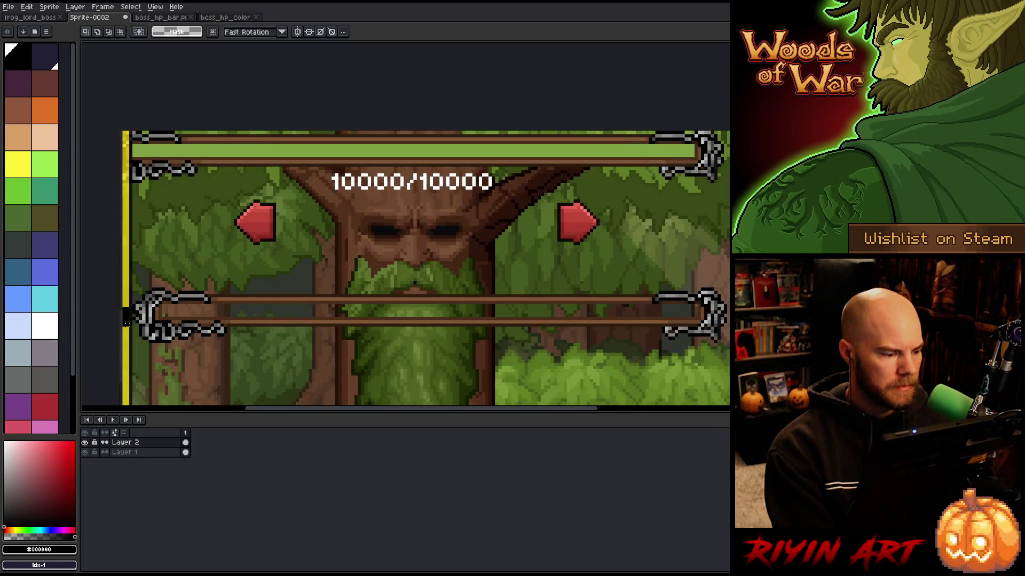
{"action": "left_click_drag", "start_coordinate": [120, 292], "coordinate": [135, 314]}
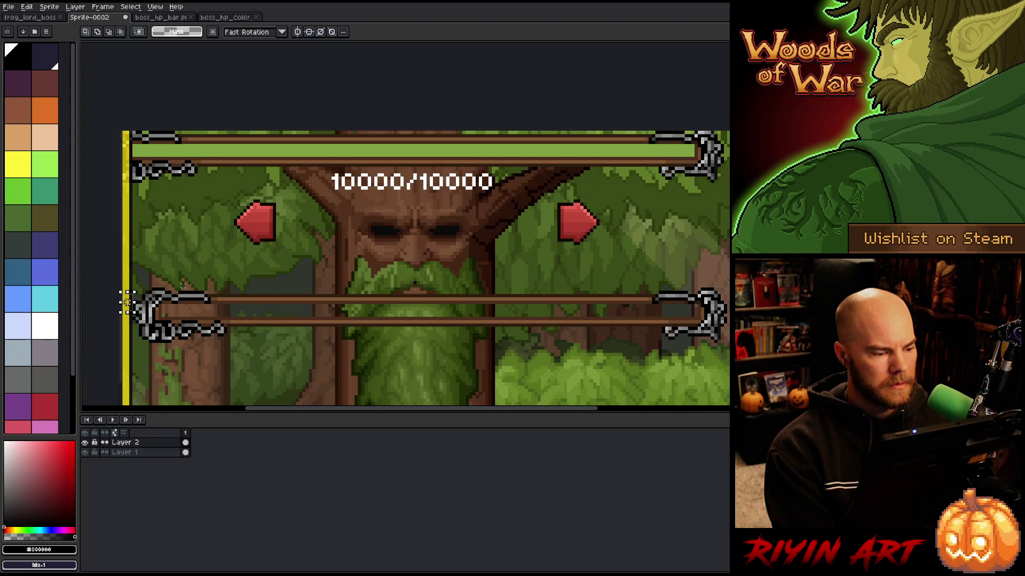
{"action": "left_click_drag", "start_coordinate": [228, 194], "coordinate": [288, 254]}
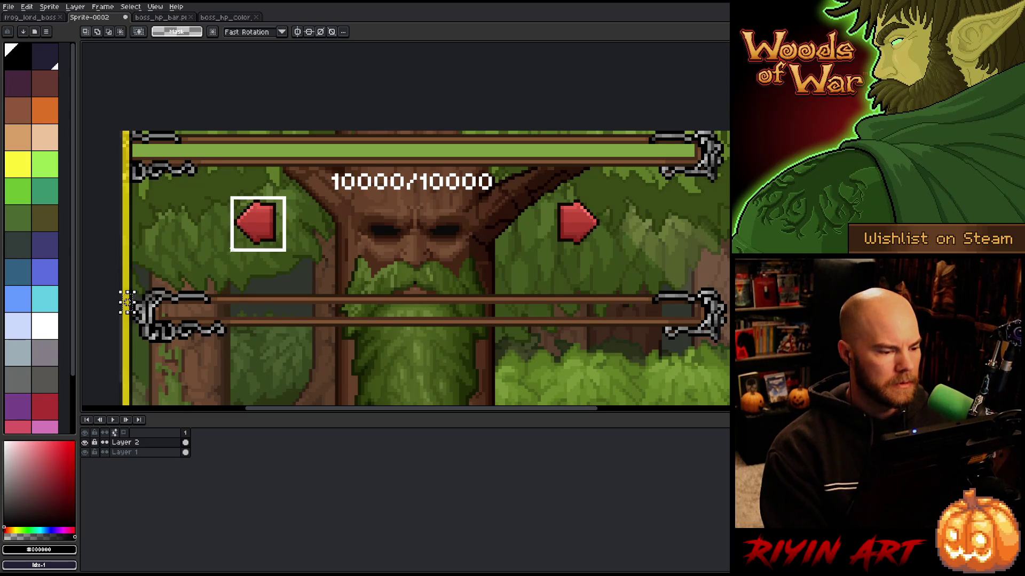
{"action": "left_click", "coordinate": [144, 452]}
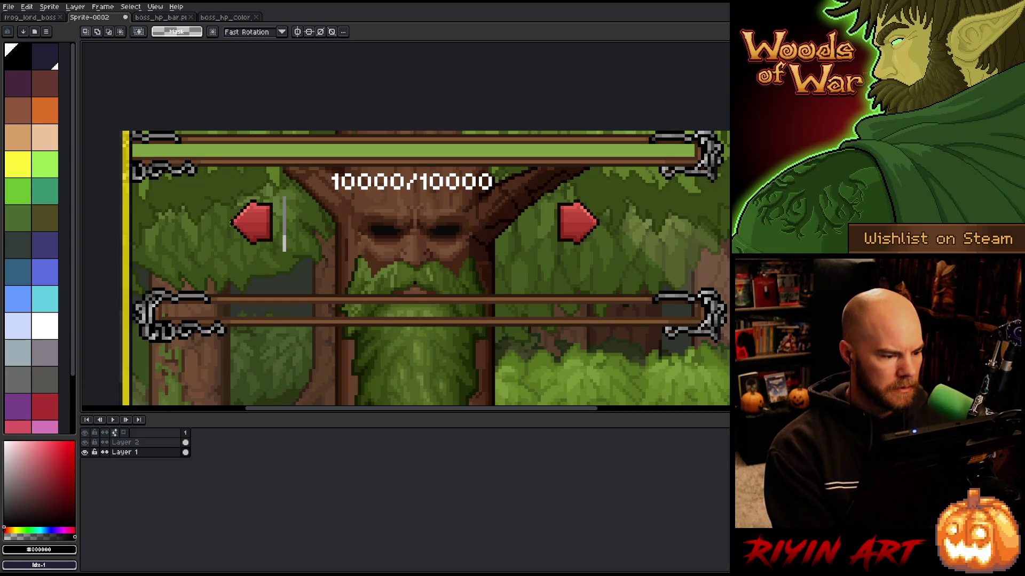
On Layer 2, select the lower bar's right end cap and move it about 8 pixels left
{"action": "mouse_move", "coordinate": [229, 218]}
{"action": "left_mouse_down"}
{"action": "mouse_move", "coordinate": [149, 336]}
{"action": "mouse_move", "coordinate": [132, 344]}
{"action": "left_mouse_up"}
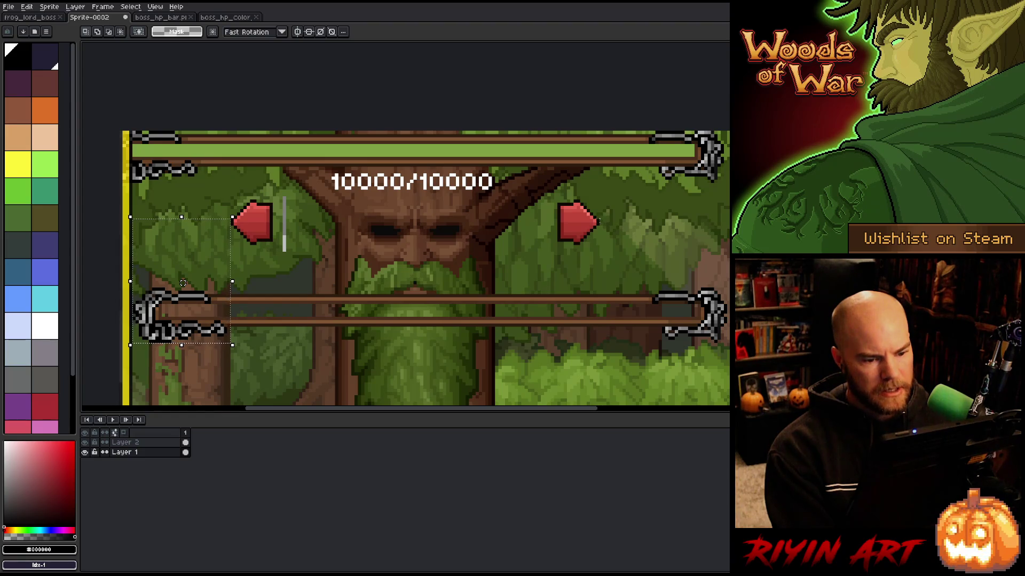
{"action": "left_click", "coordinate": [598, 221]}
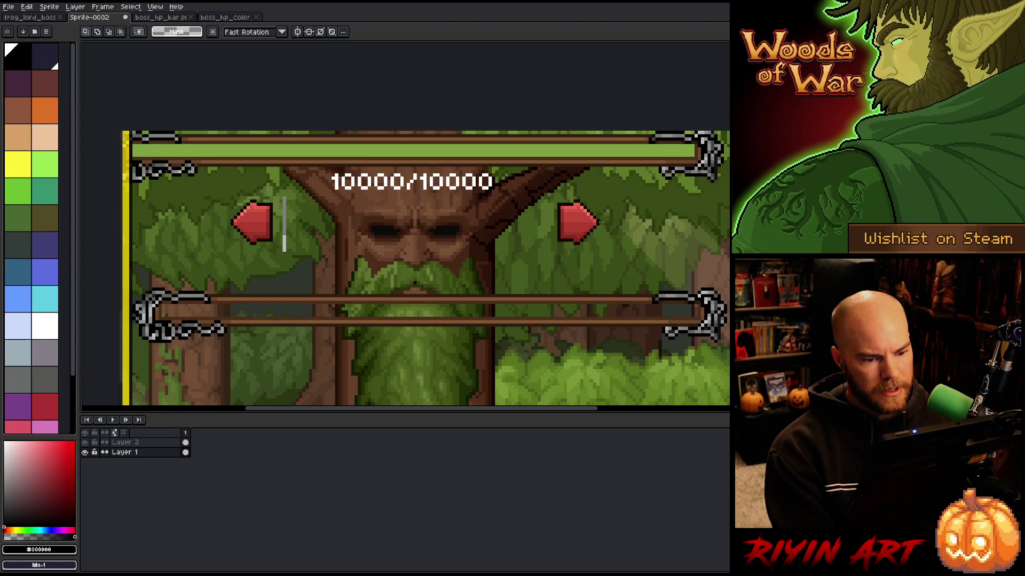
{"action": "left_click_drag", "start_coordinate": [600, 222], "coordinate": [728, 354]}
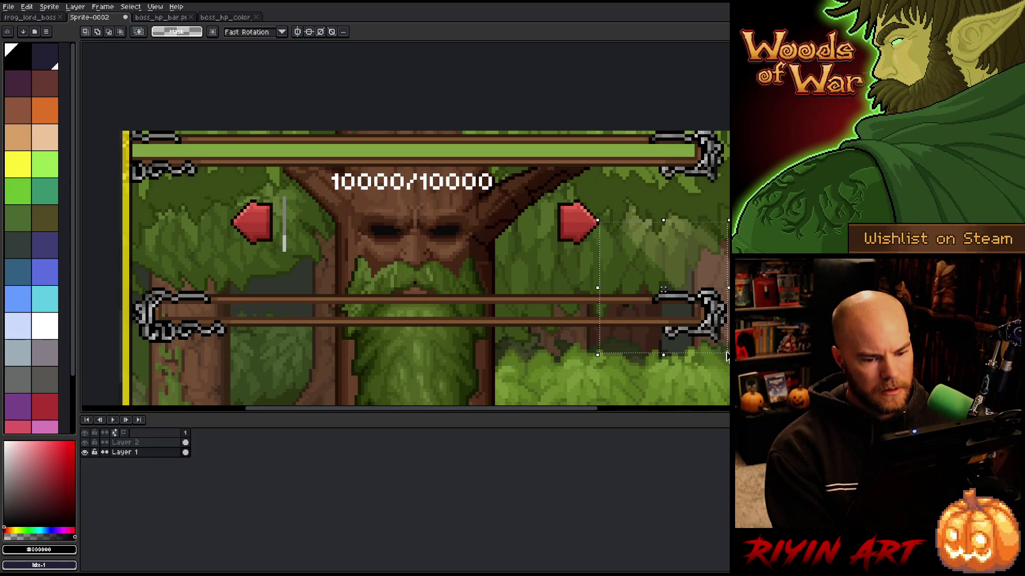
{"action": "mouse_move", "coordinate": [727, 280]}
{"action": "left_mouse_down"}
{"action": "mouse_move", "coordinate": [551, 384]}
{"action": "mouse_move", "coordinate": [531, 377]}
{"action": "left_mouse_up"}
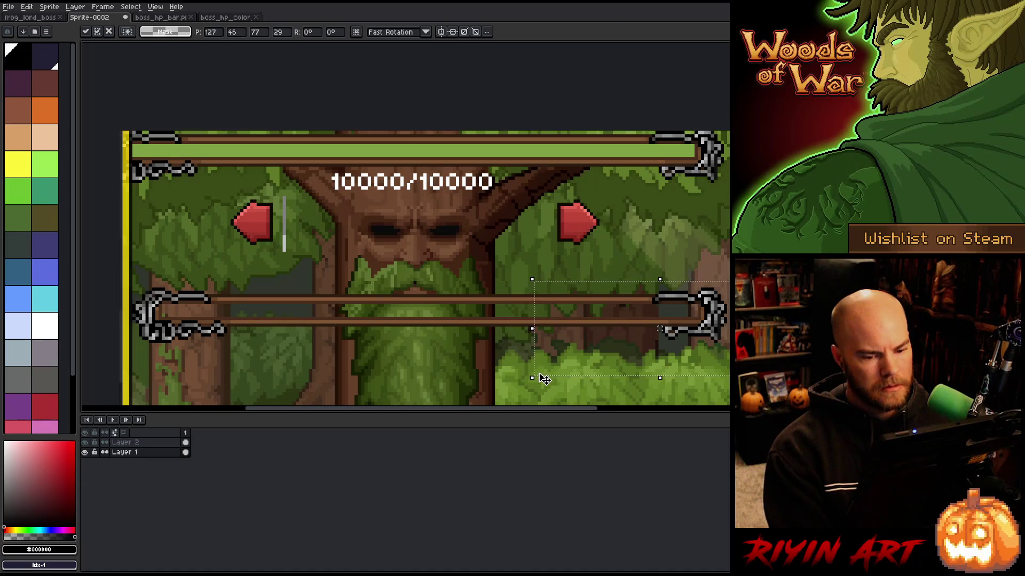
{"action": "left_click", "coordinate": [134, 442]}
{"action": "key", "text": "Right"}
{"action": "key", "text": "Left"}
{"action": "key", "text": "Left"}
{"action": "key", "text": "Left"}
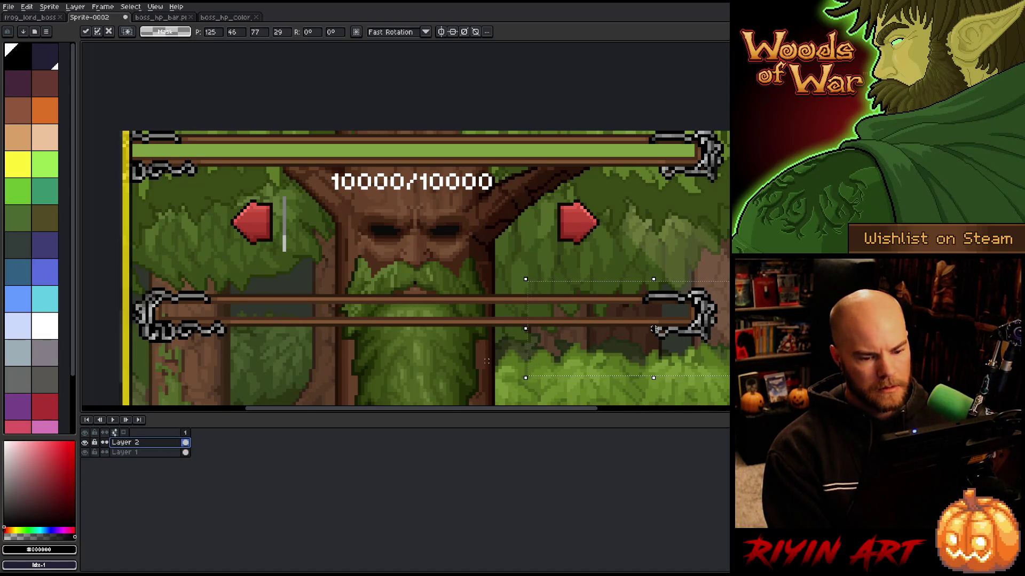
{"action": "left_click_drag", "start_coordinate": [640, 329], "coordinate": [634, 329]}
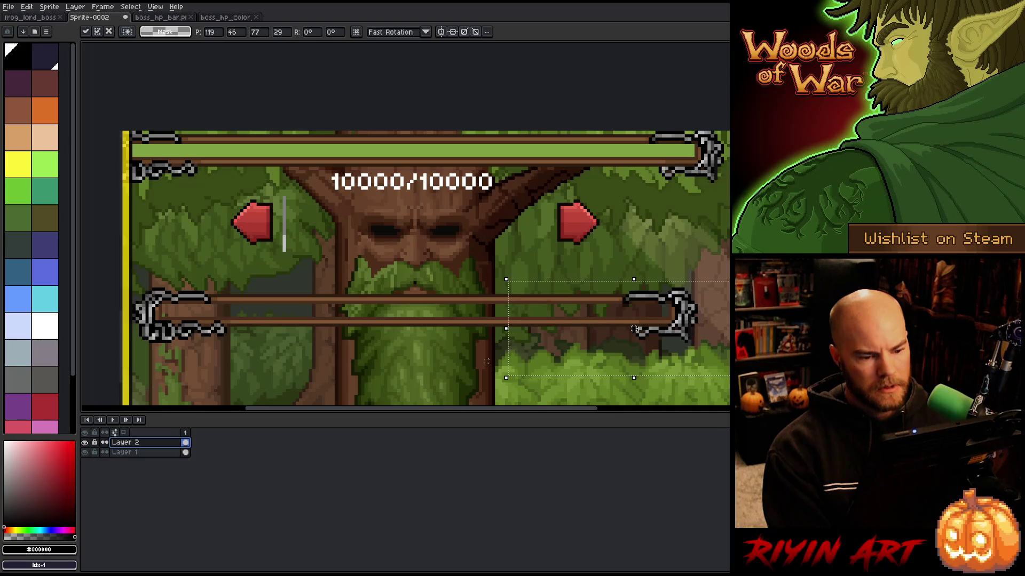
{"action": "left_click", "coordinate": [525, 256]}
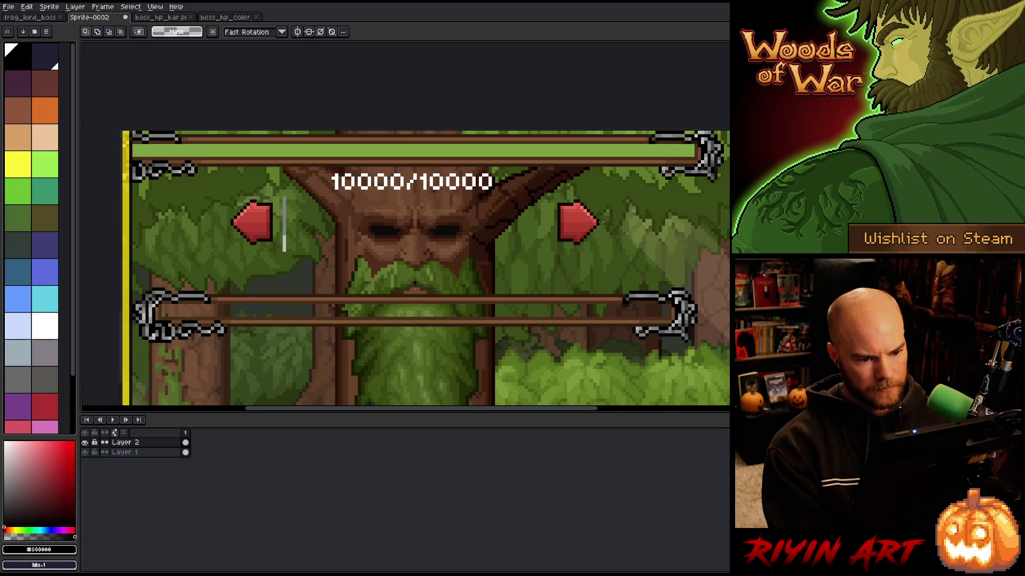
{"action": "mouse_move", "coordinate": [600, 223]}
{"action": "left_mouse_down"}
{"action": "mouse_move", "coordinate": [664, 322]}
{"action": "mouse_move", "coordinate": [699, 353]}
{"action": "left_mouse_up"}
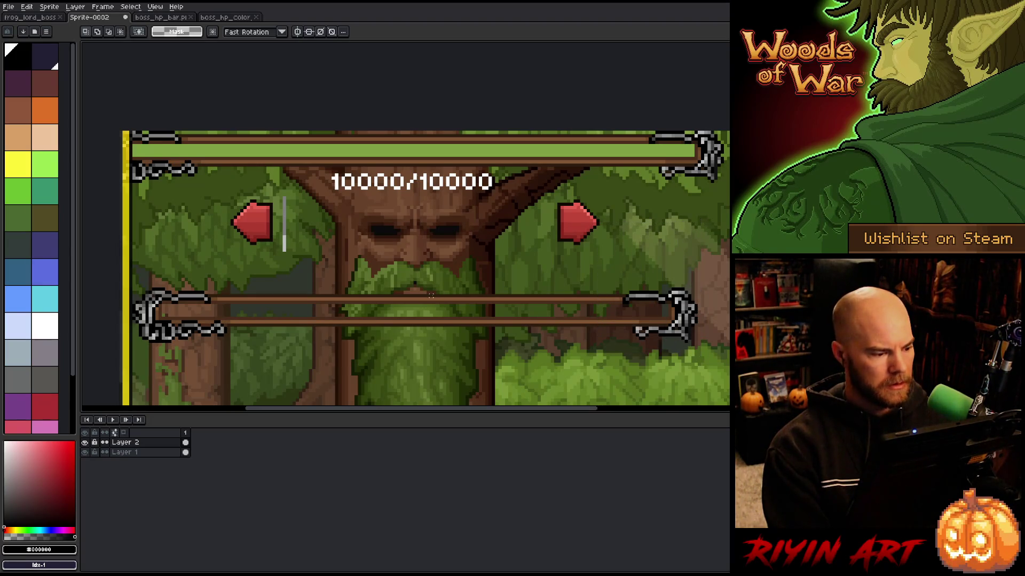
Select the whole narrowed lower HP bar in the mockup, then go to the boss_hp_bar sprite
{"action": "scroll", "coordinate": [431, 295], "scroll_direction": "down", "scroll_amount": 3}
{"action": "scroll", "coordinate": [425, 249], "scroll_direction": "up", "scroll_amount": 2}
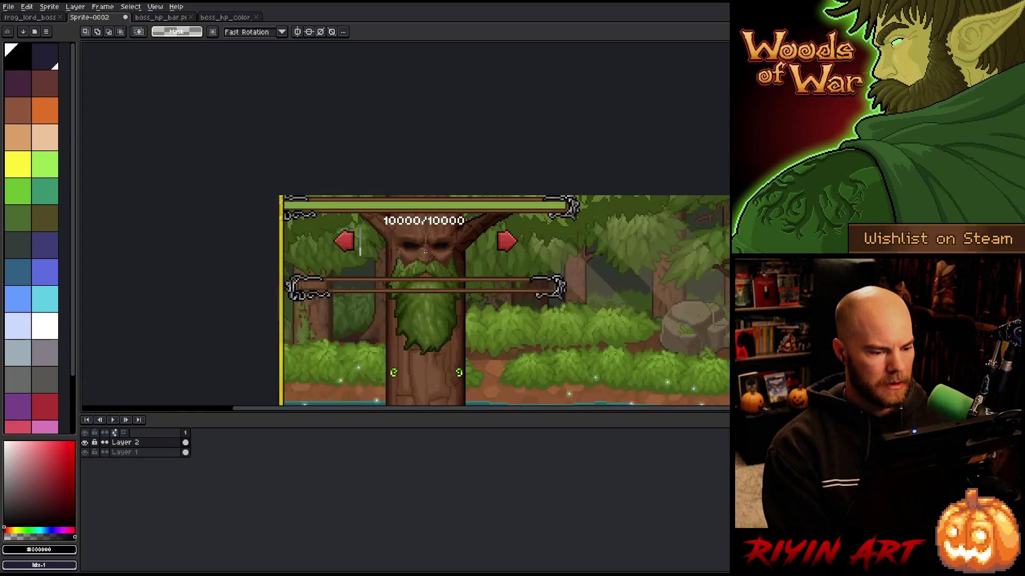
{"action": "scroll", "coordinate": [431, 265], "scroll_direction": "up", "scroll_amount": 2}
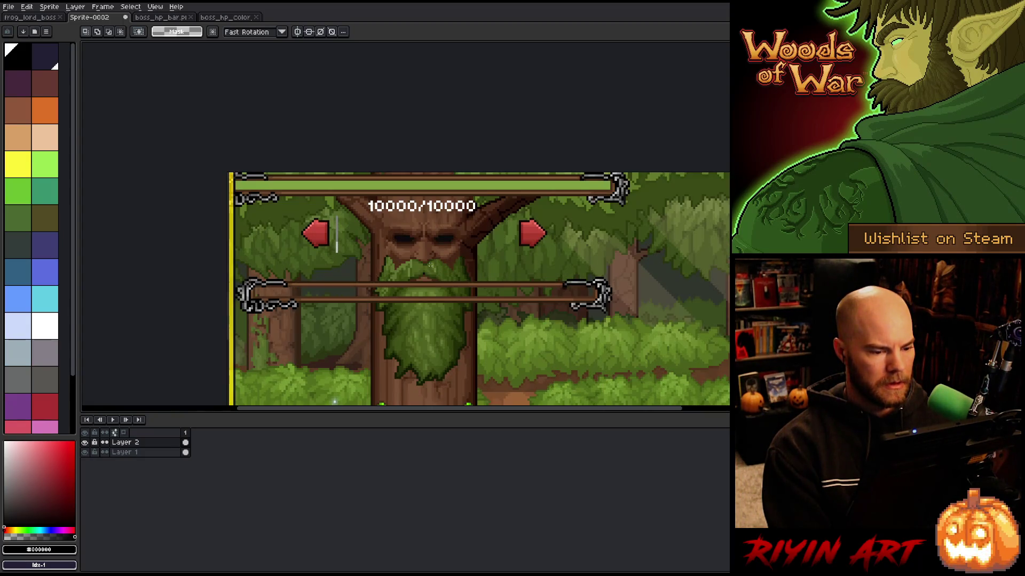
{"action": "mouse_move", "coordinate": [344, 264]}
{"action": "left_mouse_down"}
{"action": "mouse_move", "coordinate": [103, 394]}
{"action": "mouse_move", "coordinate": [116, 387]}
{"action": "left_mouse_up"}
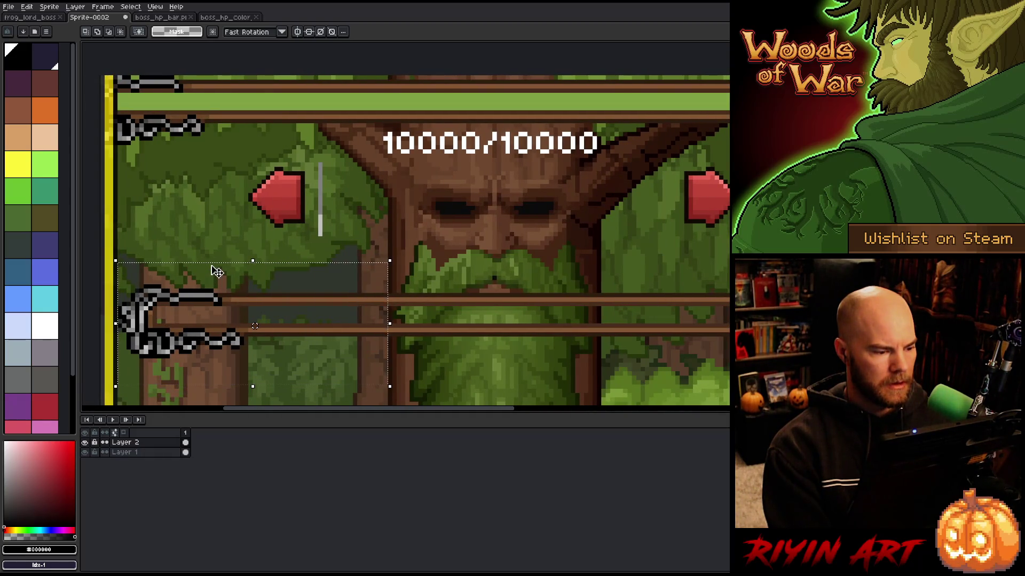
{"action": "left_click_drag", "start_coordinate": [217, 269], "coordinate": [686, 255]}
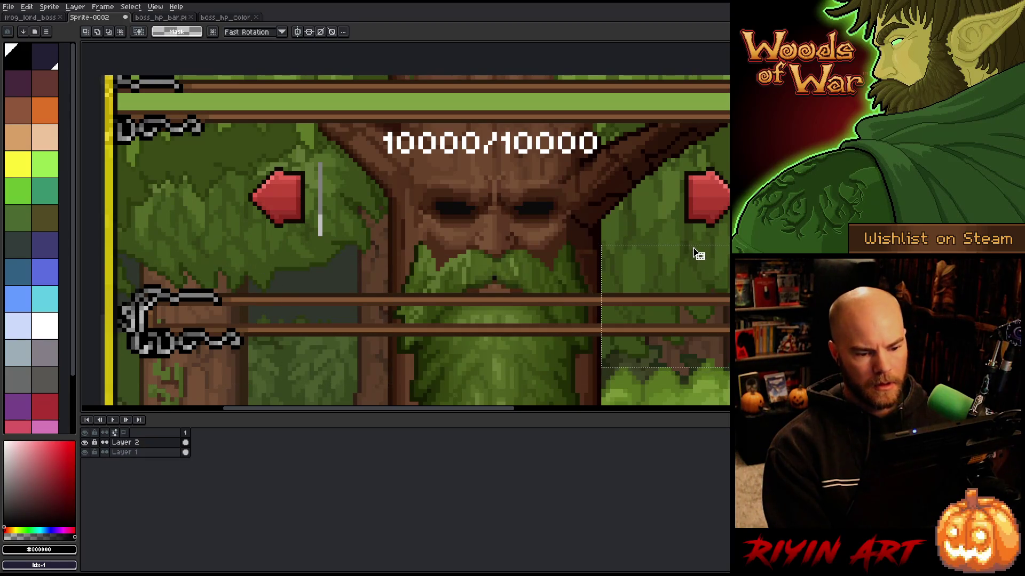
{"action": "scroll", "coordinate": [677, 265], "scroll_direction": "down", "scroll_amount": 4}
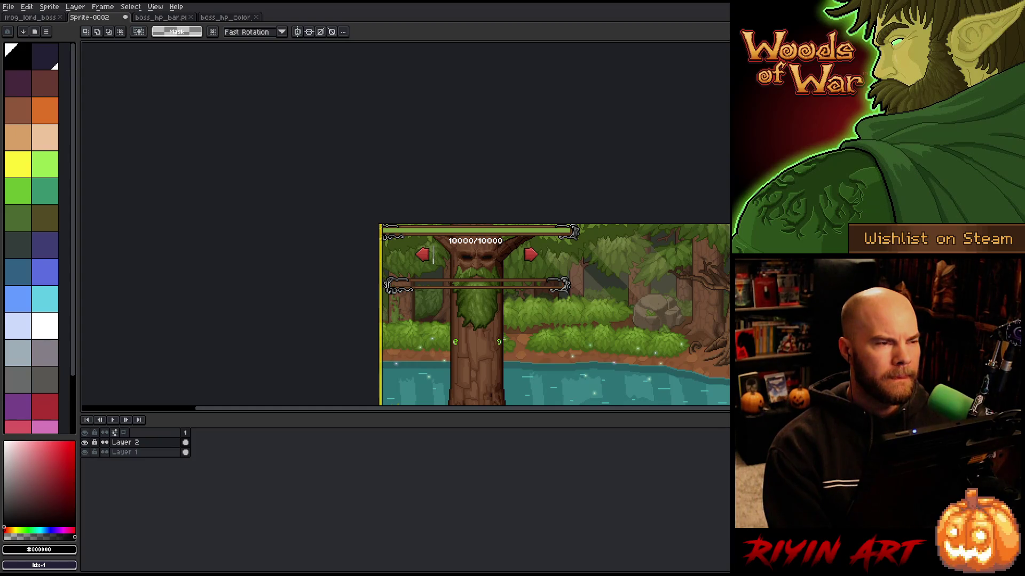
{"action": "scroll", "coordinate": [508, 337], "scroll_direction": "up", "scroll_amount": 1}
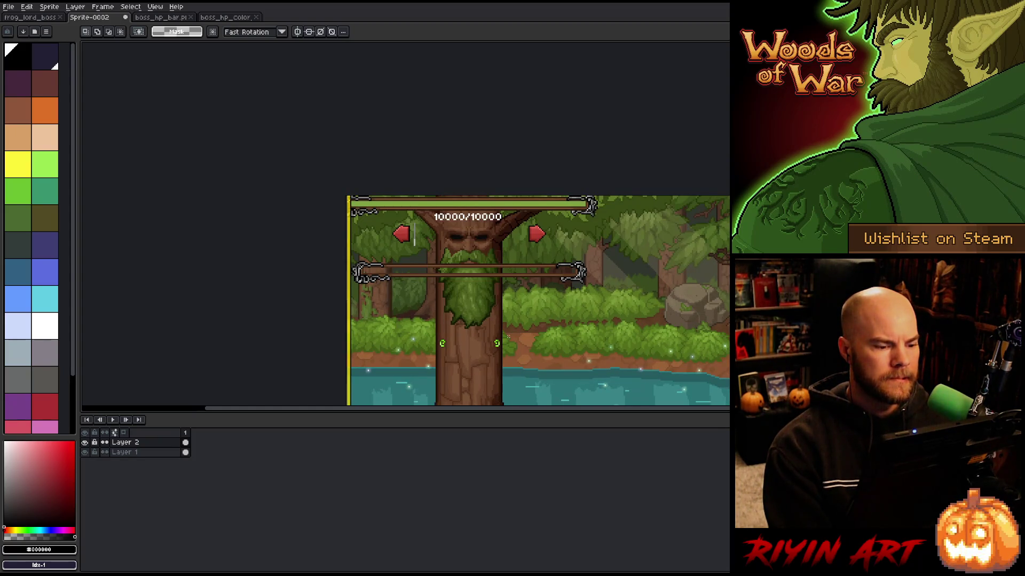
{"action": "scroll", "coordinate": [476, 302], "scroll_direction": "up", "scroll_amount": 1}
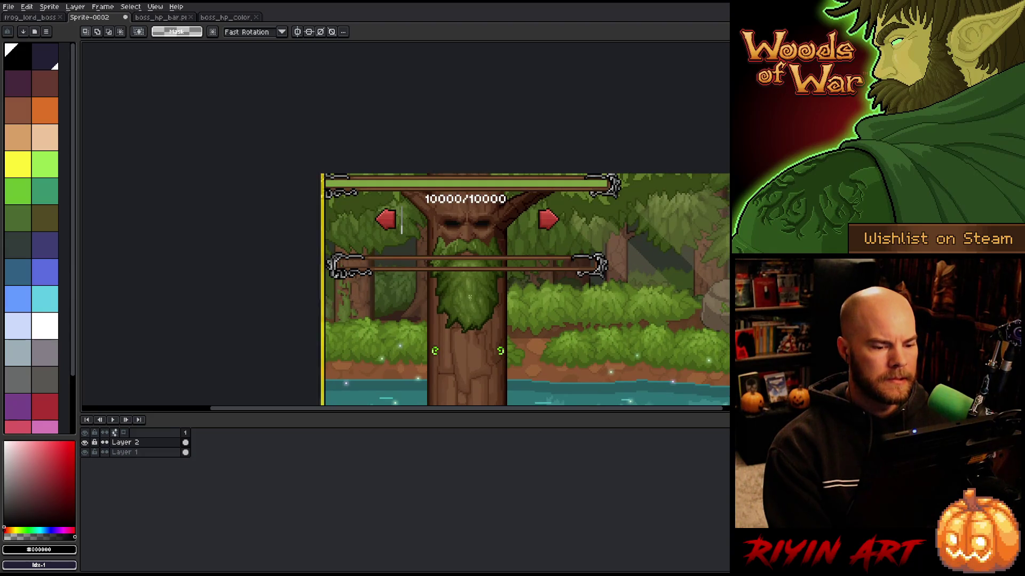
{"action": "mouse_move", "coordinate": [640, 249]}
{"action": "left_mouse_down"}
{"action": "mouse_move", "coordinate": [343, 300]}
{"action": "mouse_move", "coordinate": [296, 293]}
{"action": "left_mouse_up"}
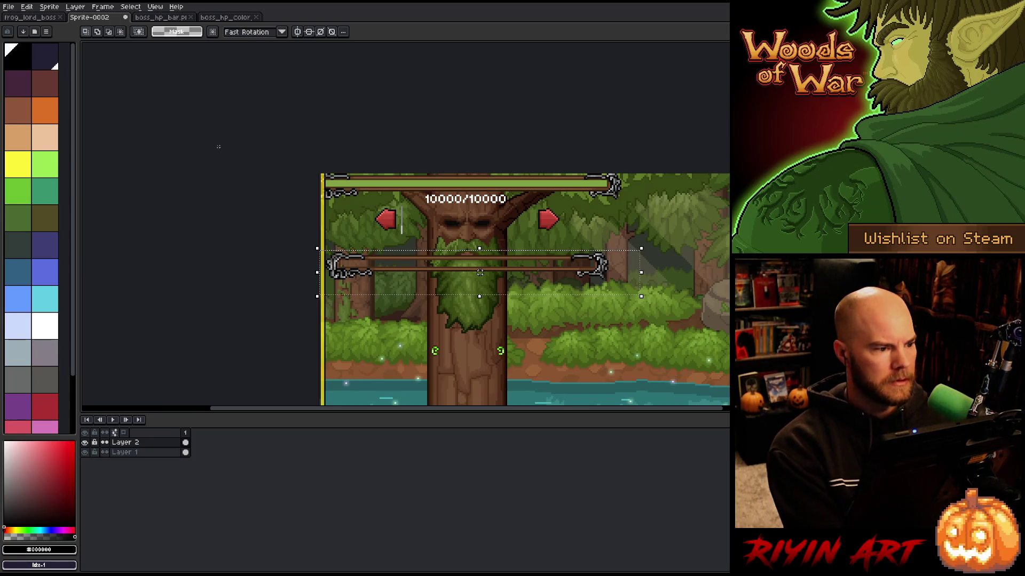
{"action": "left_click", "coordinate": [177, 18]}
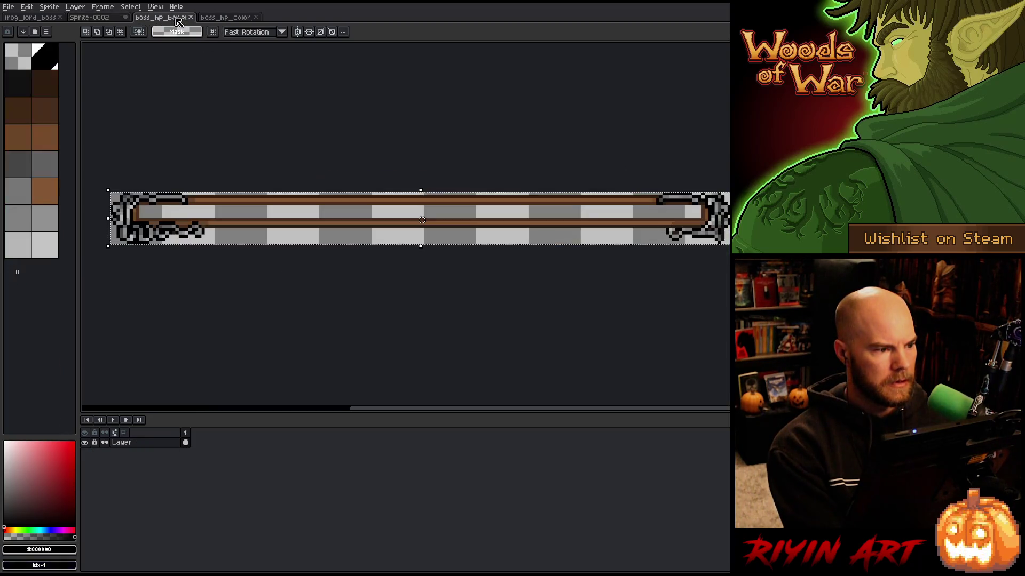
Set the boss_hp_bar canvas height to 17 px via Canvas Size
{"action": "left_click", "coordinate": [49, 9]}
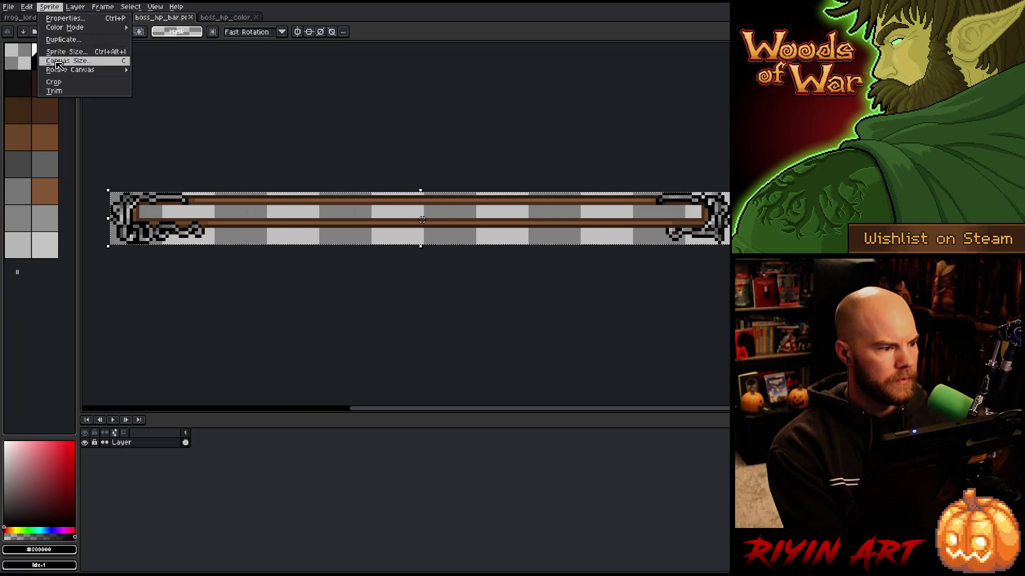
{"action": "left_click", "coordinate": [57, 61]}
{"action": "left_click", "coordinate": [560, 122]}
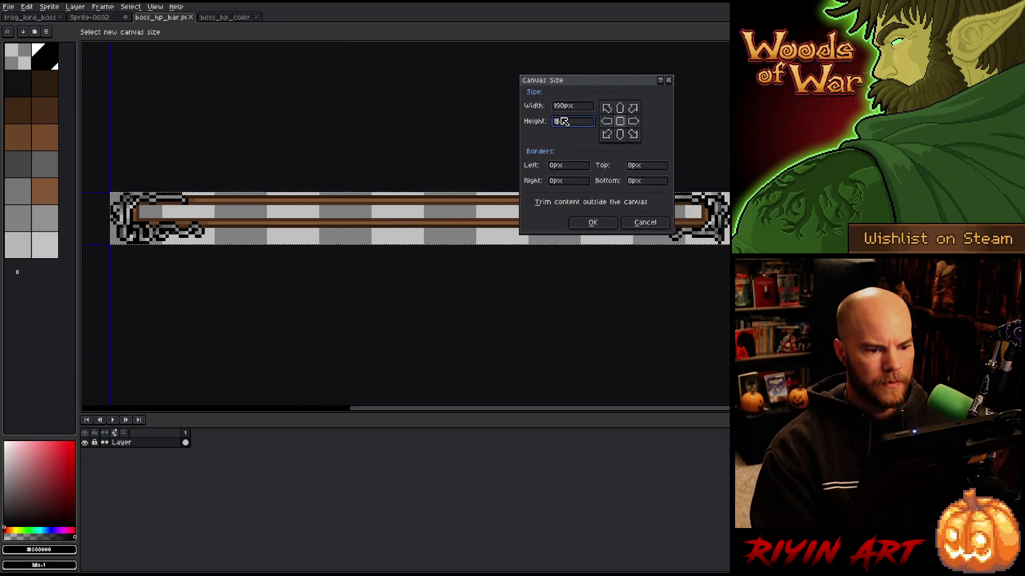
{"action": "type", "text": "17"}
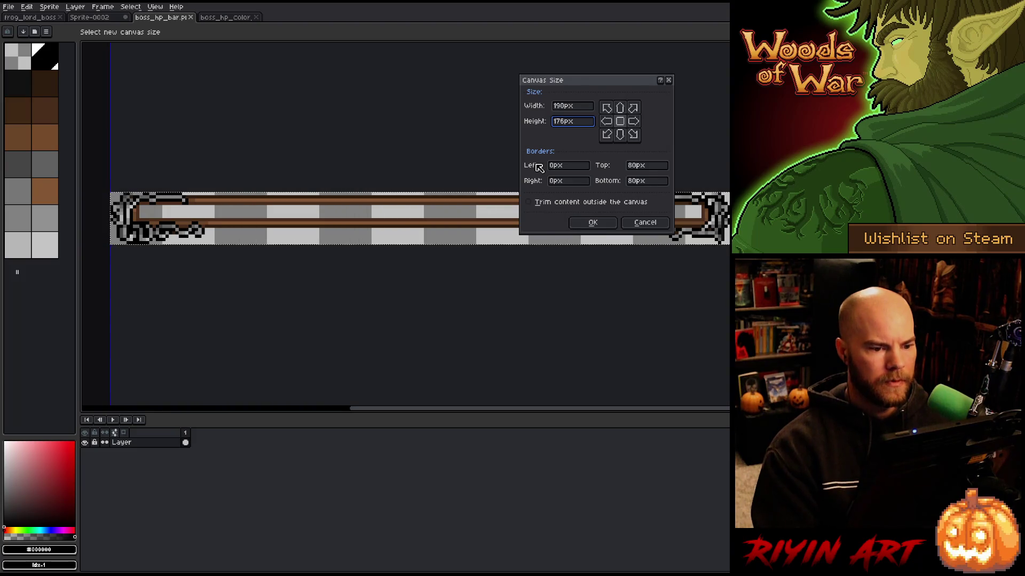
{"action": "left_click", "coordinate": [593, 222]}
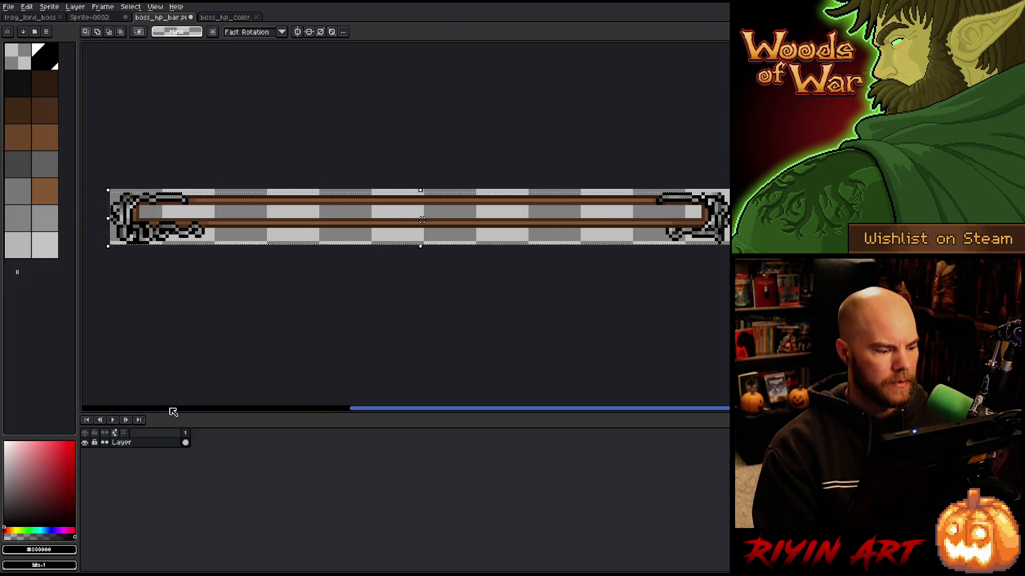
Paste the narrower frame onto a new layer and hide the original full-width frame layer
{"action": "key", "text": "shift+n"}
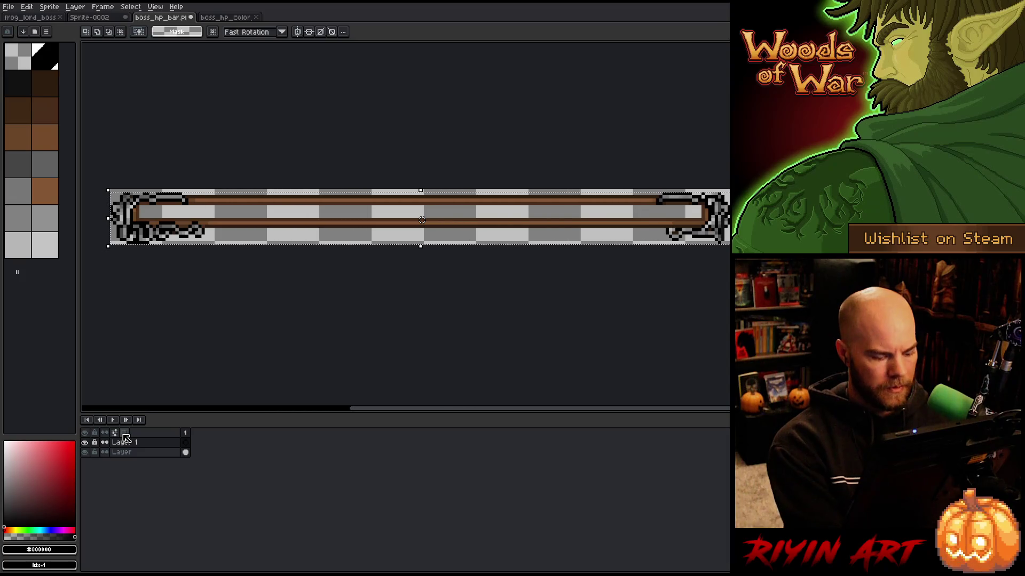
{"action": "key", "text": "ctrl+v"}
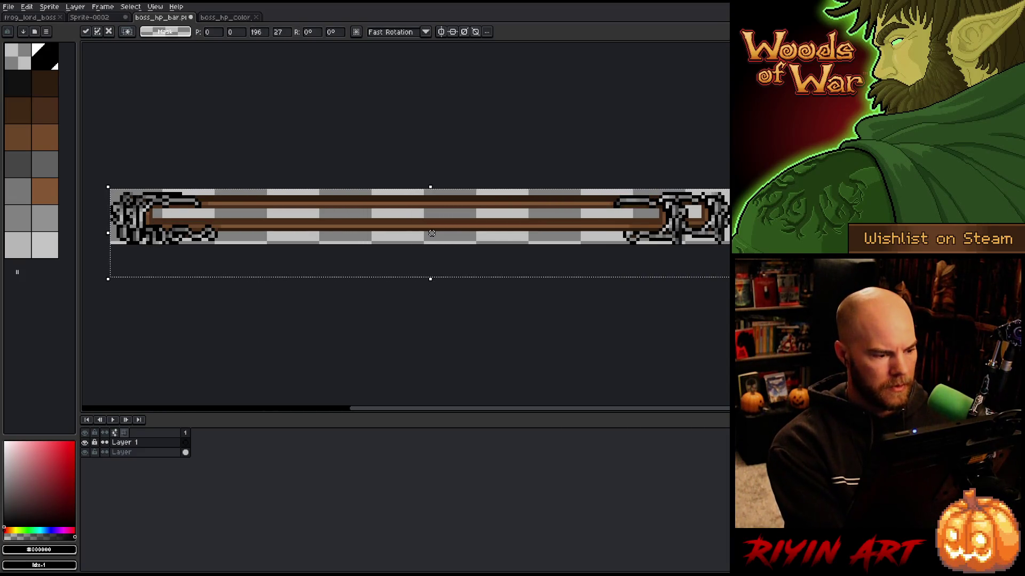
{"action": "scroll", "coordinate": [170, 346], "scroll_direction": "up", "scroll_amount": 1}
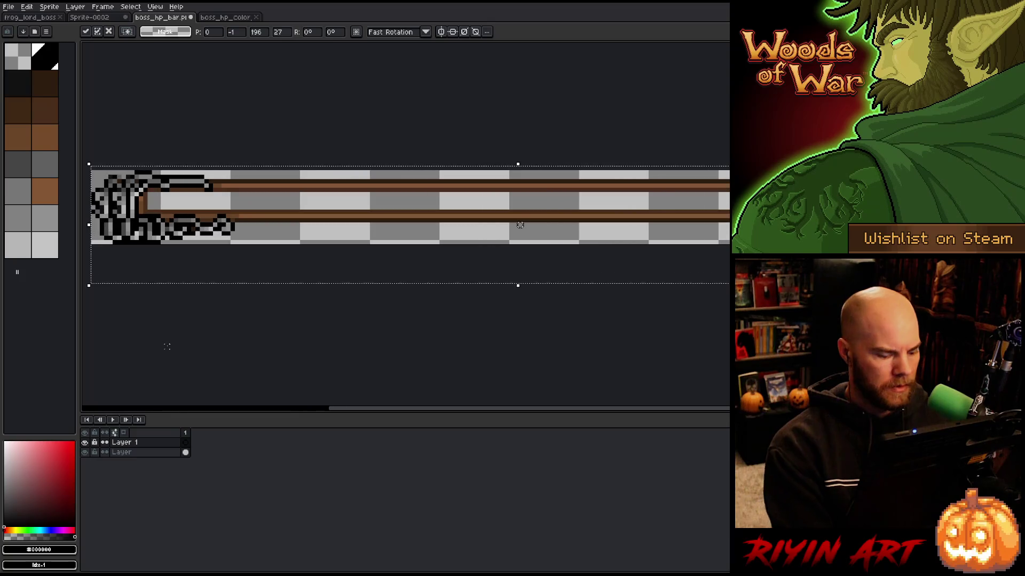
{"action": "key", "text": "Return"}
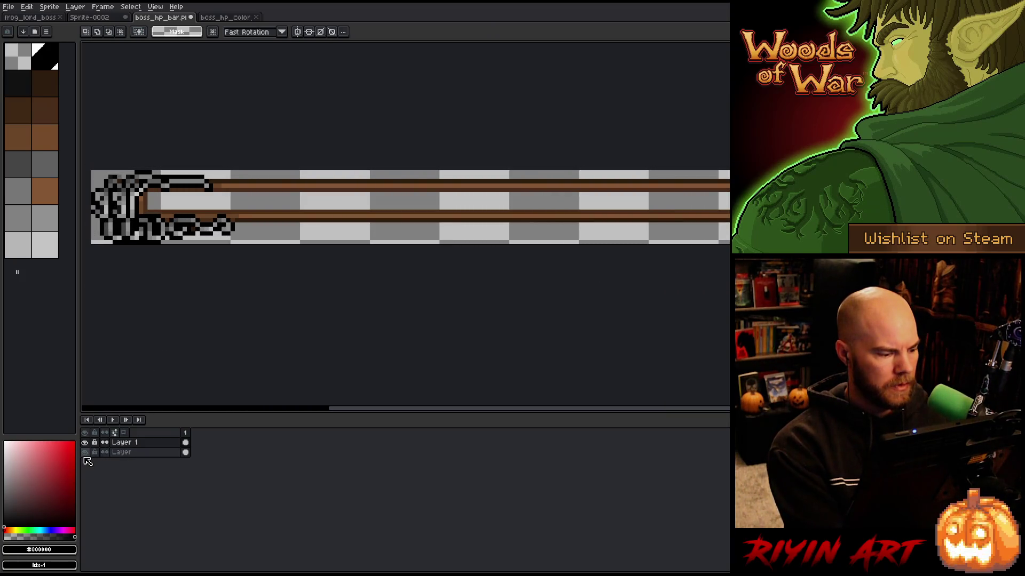
{"action": "left_click", "coordinate": [85, 452]}
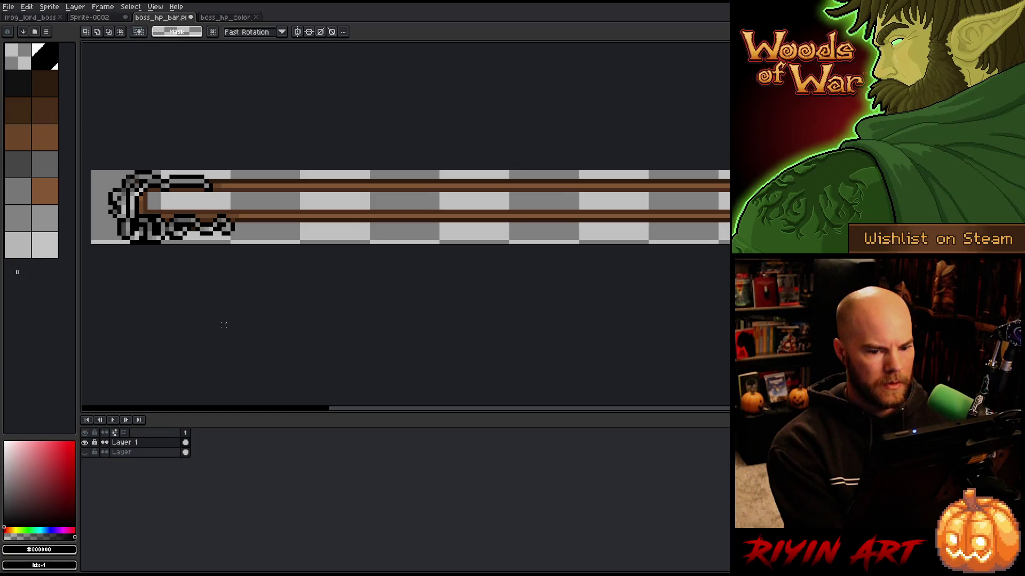
{"action": "left_click", "coordinate": [49, 6]}
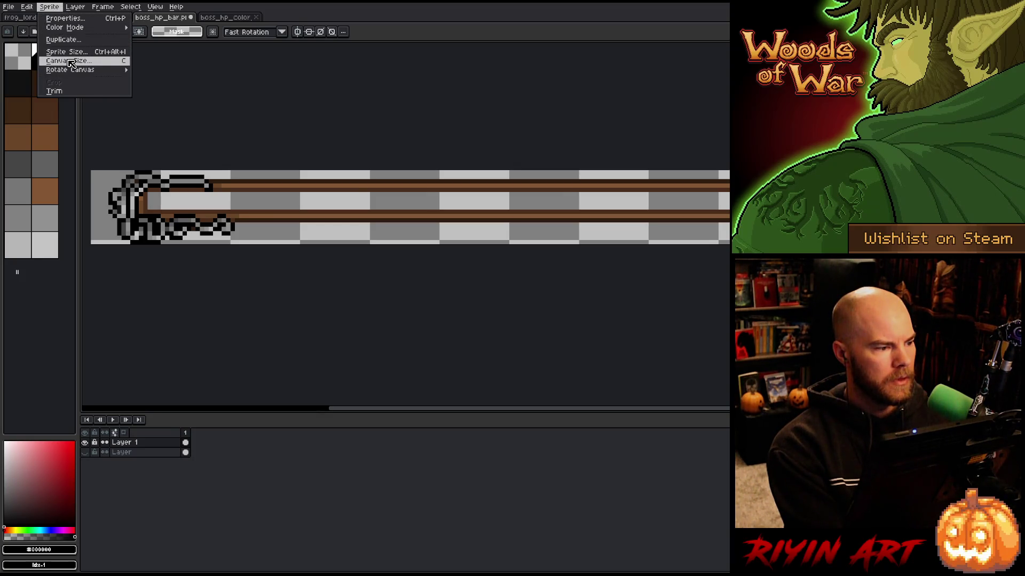
Trim the boss_hp_bar canvas to the frame, then select all and deselect to check the bounds
{"action": "left_click", "coordinate": [54, 91]}
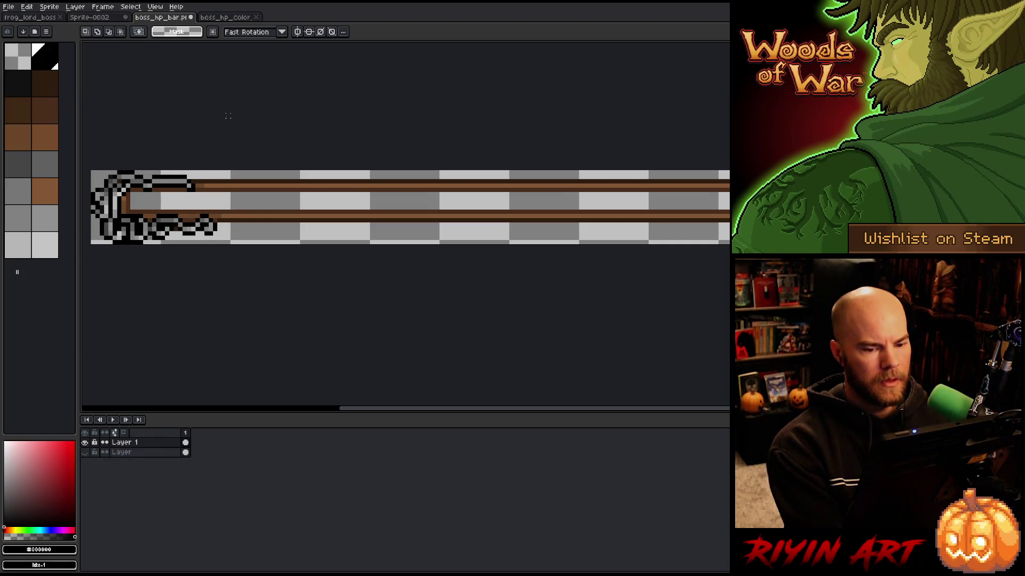
{"action": "scroll", "coordinate": [228, 116], "scroll_direction": "down", "scroll_amount": 2}
{"action": "scroll", "coordinate": [183, 114], "scroll_direction": "up", "scroll_amount": 2}
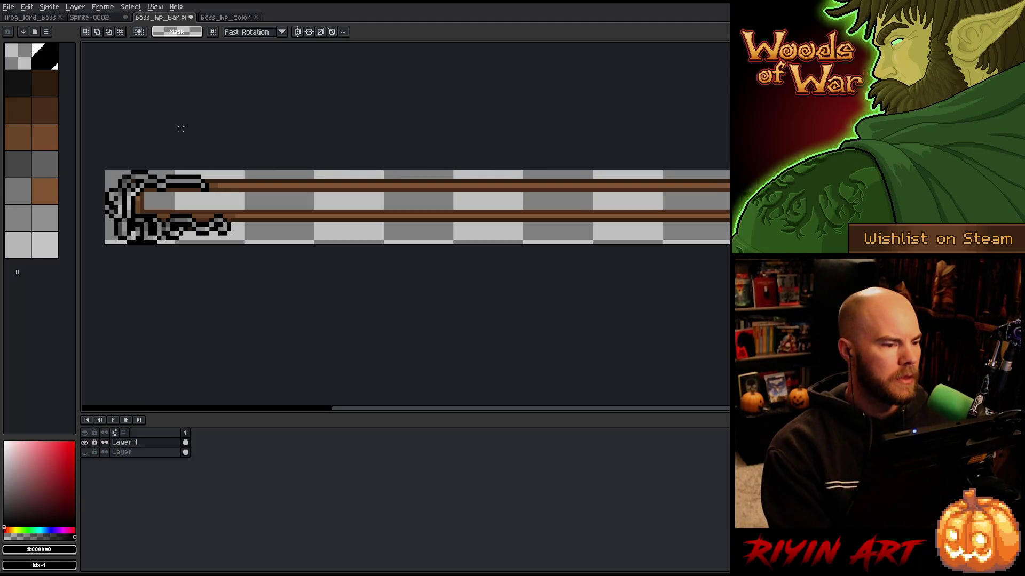
{"action": "scroll", "coordinate": [483, 121], "scroll_direction": "down", "scroll_amount": 2}
{"action": "left_click_drag", "start_coordinate": [509, 137], "coordinate": [412, 184]}
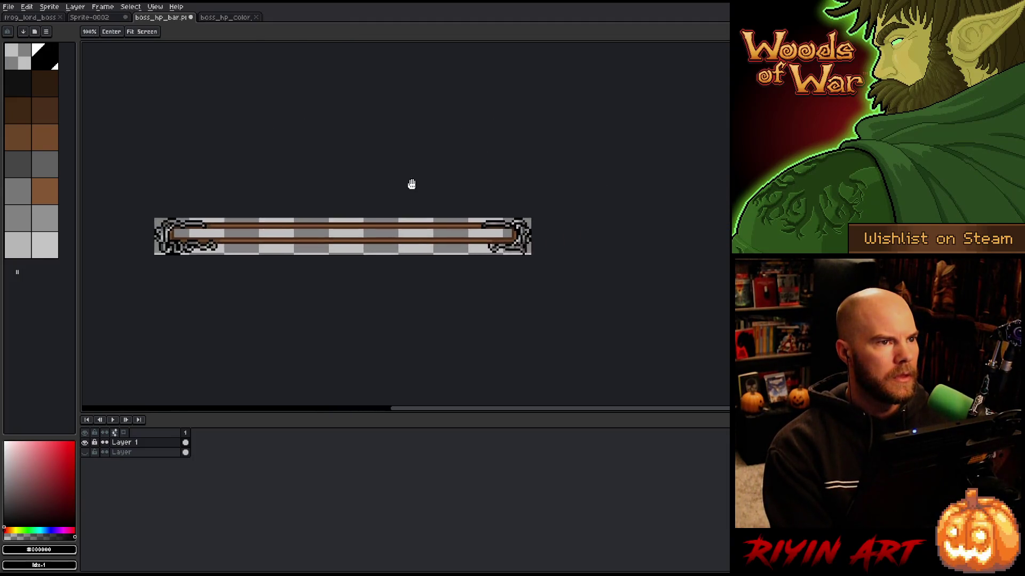
{"action": "scroll", "coordinate": [412, 184], "scroll_direction": "up", "scroll_amount": 2}
{"action": "scroll", "coordinate": [380, 149], "scroll_direction": "down", "scroll_amount": 1}
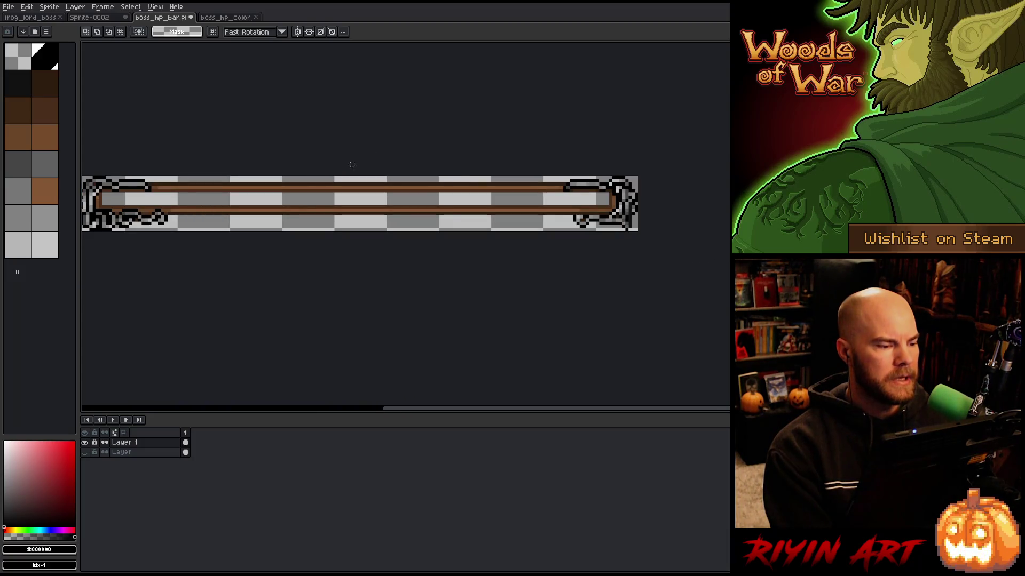
{"action": "key", "text": "ctrl+a"}
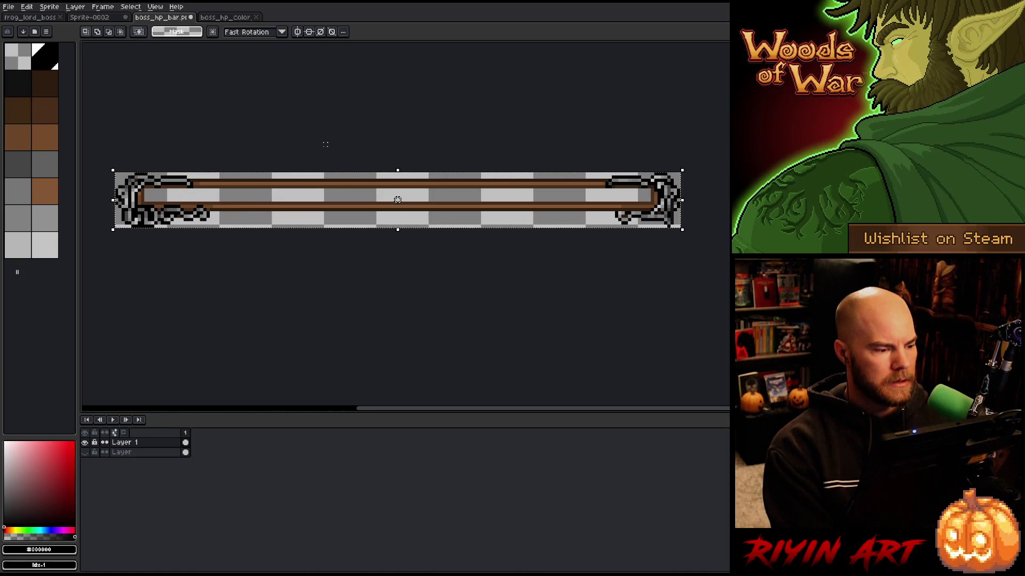
{"action": "key", "text": "ctrl+d"}
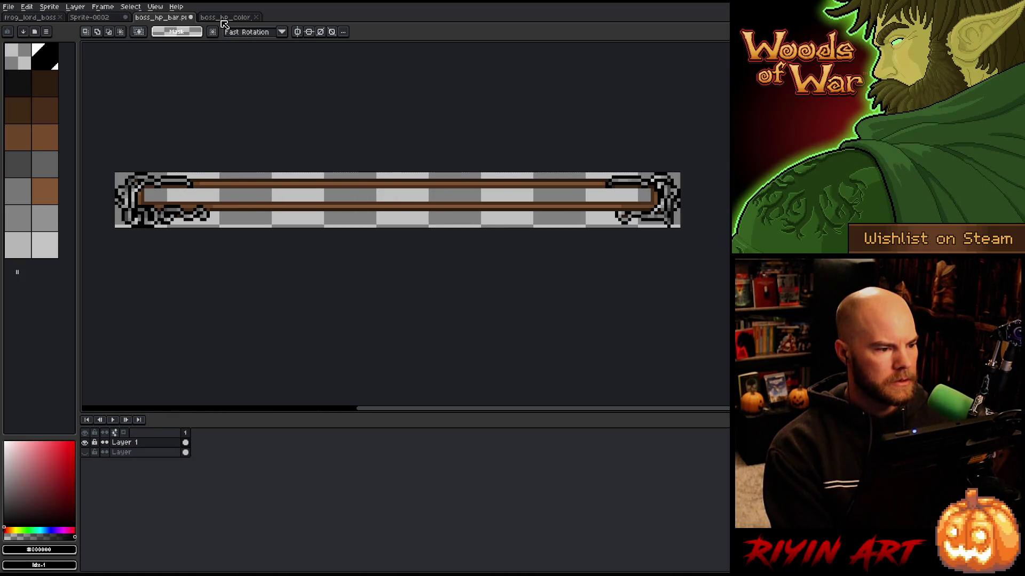
Select all of boss_hp_color to check its width, then return to boss_hp_bar
{"action": "left_click", "coordinate": [223, 19]}
{"action": "scroll", "coordinate": [245, 183], "scroll_direction": "down", "scroll_amount": 1}
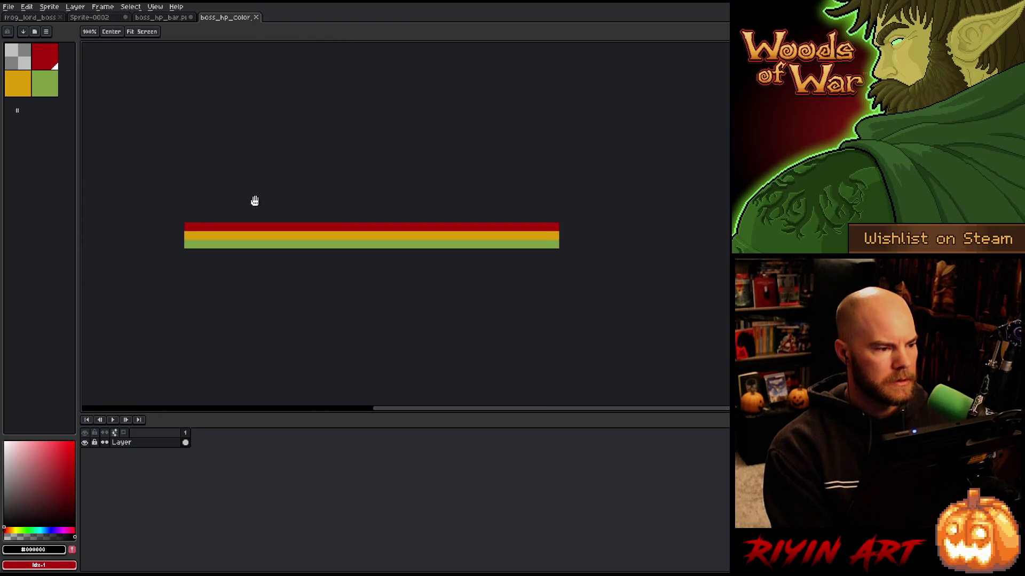
{"action": "scroll", "coordinate": [188, 232], "scroll_direction": "up", "scroll_amount": 1}
{"action": "key", "text": "ctrl+a"}
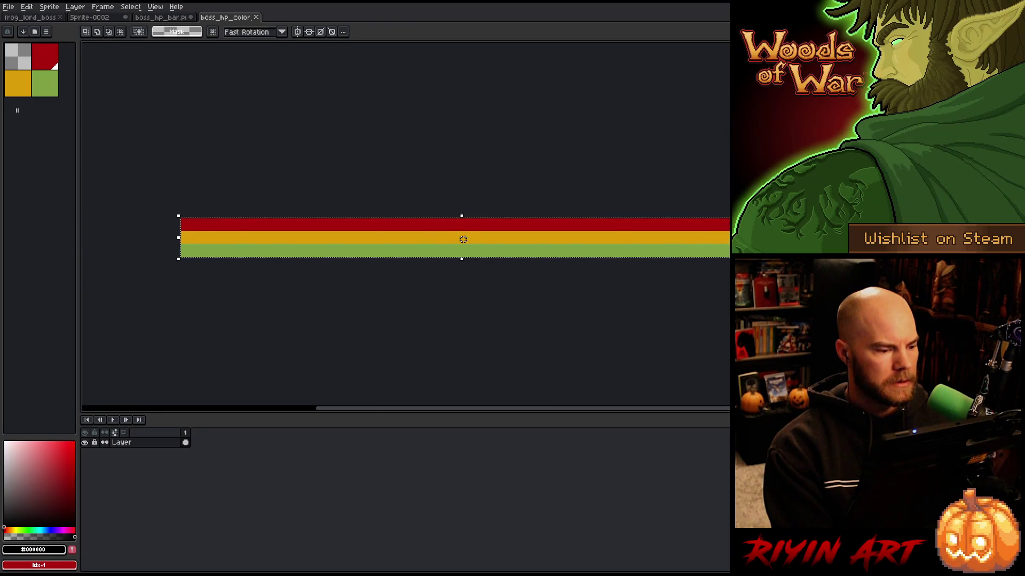
{"action": "left_click", "coordinate": [155, 17]}
{"action": "scroll", "coordinate": [233, 205], "scroll_direction": "up", "scroll_amount": 1}
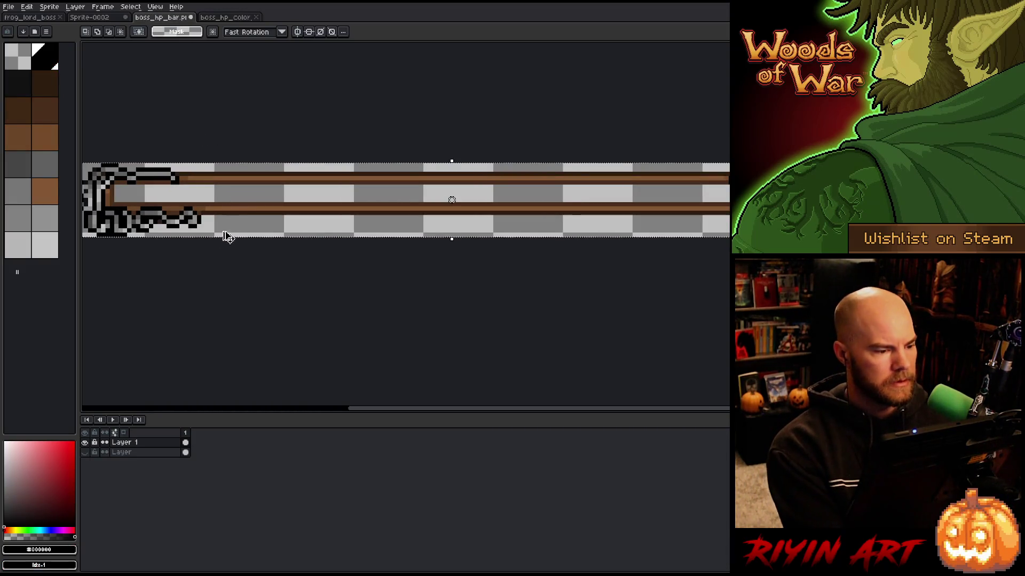
{"action": "scroll", "coordinate": [228, 235], "scroll_direction": "down", "scroll_amount": 2}
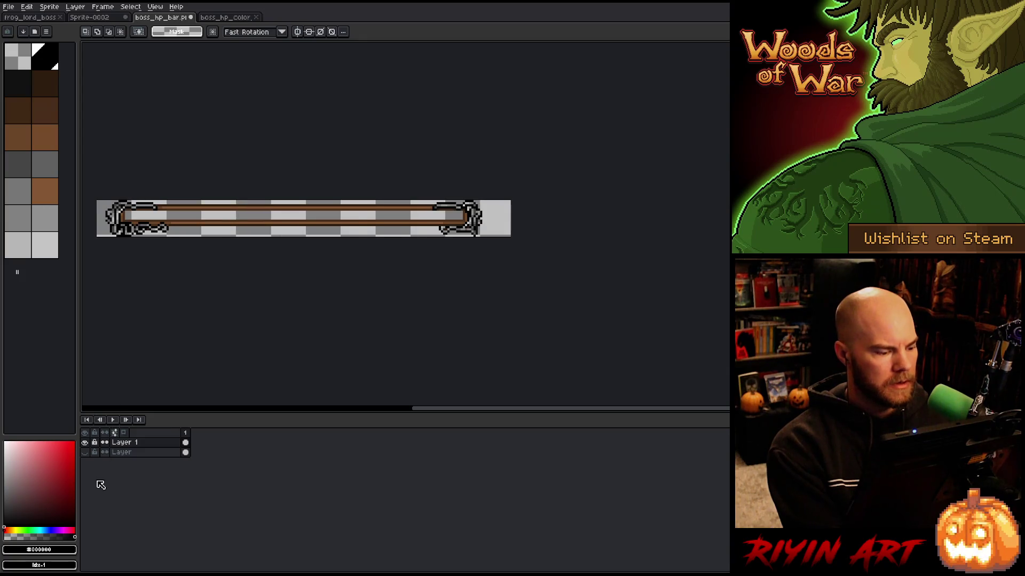
Compare the narrow and original frame layers, measure the inner strip, and save boss_hp_bar
{"action": "left_click", "coordinate": [85, 452]}
{"action": "left_click", "coordinate": [85, 442]}
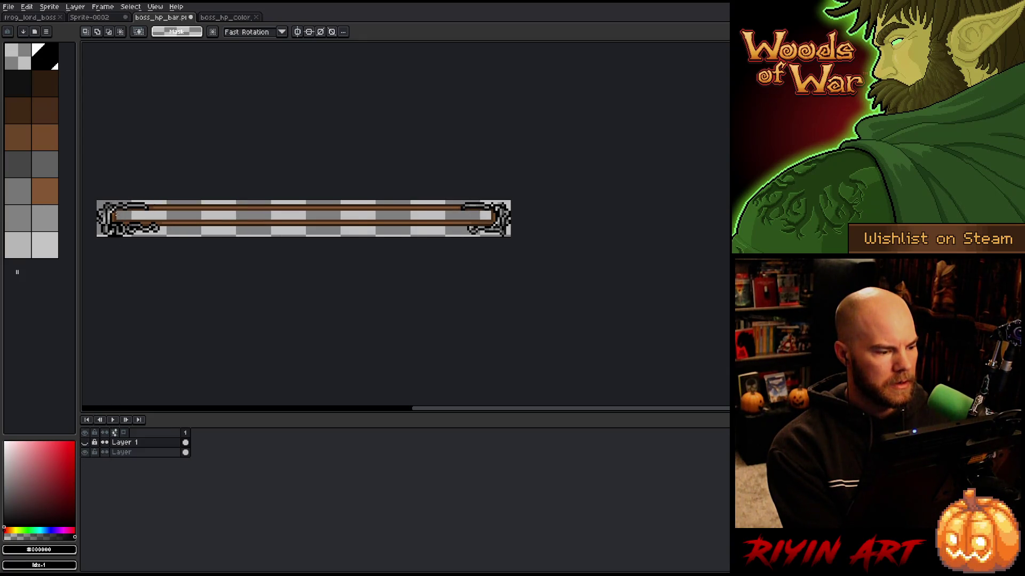
{"action": "mouse_move", "coordinate": [115, 213]}
{"action": "left_mouse_down"}
{"action": "mouse_move", "coordinate": [473, 271]}
{"action": "mouse_move", "coordinate": [492, 238]}
{"action": "left_mouse_up"}
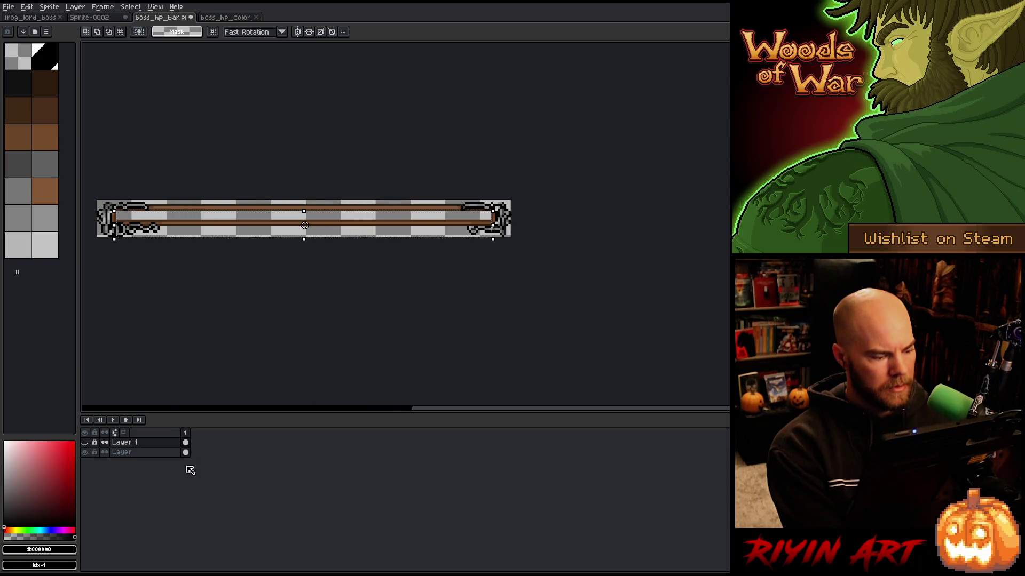
{"action": "left_click", "coordinate": [85, 452]}
{"action": "left_click", "coordinate": [84, 442]}
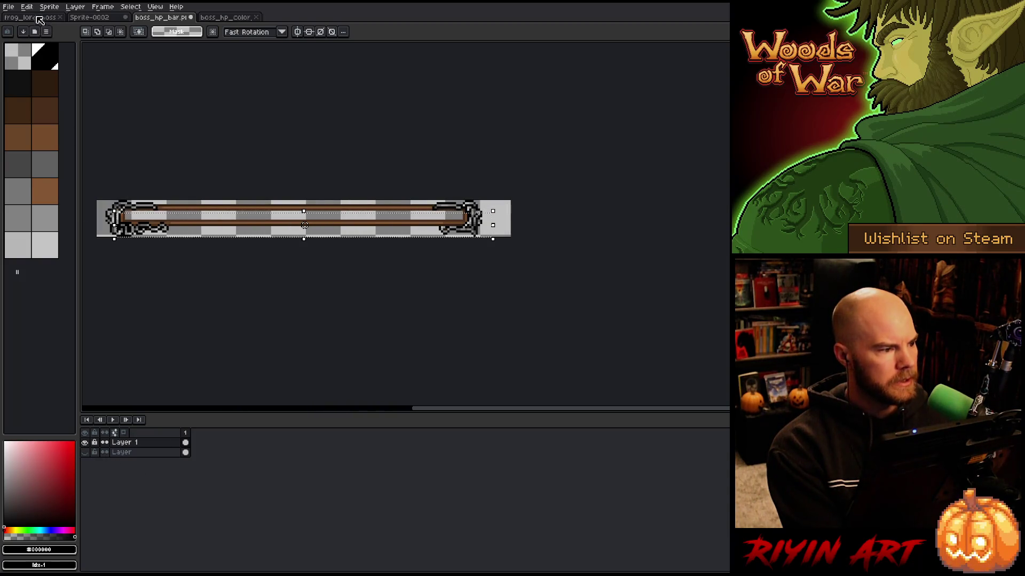
{"action": "key", "text": "ctrl+s"}
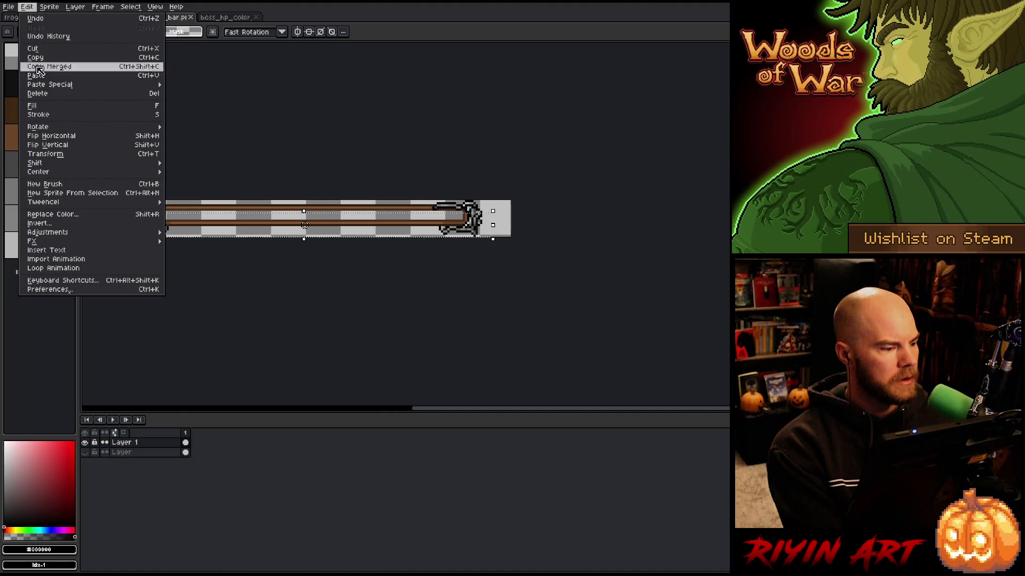
{"action": "mouse_move", "coordinate": [49, 7]}
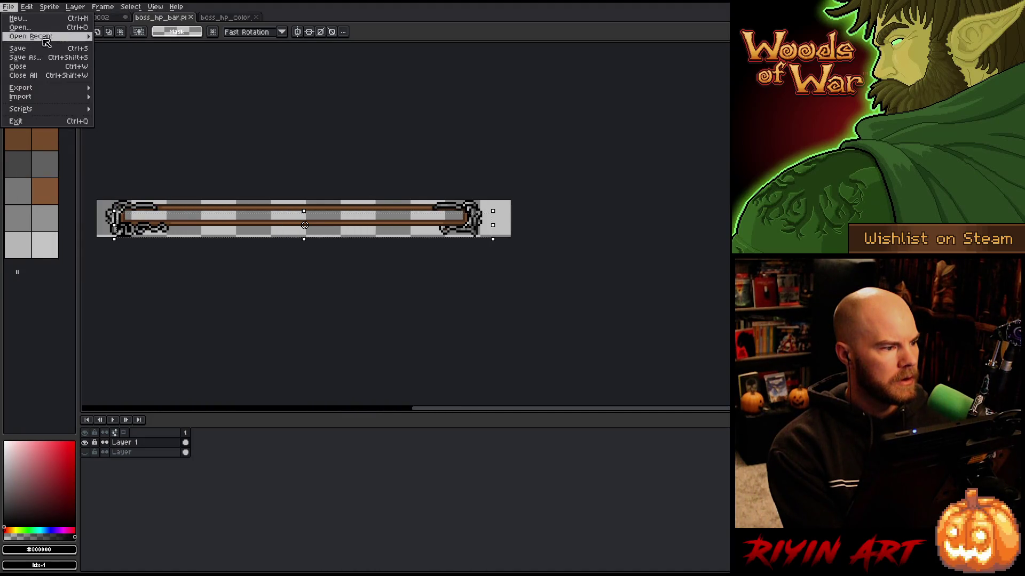
{"action": "left_click", "coordinate": [64, 92]}
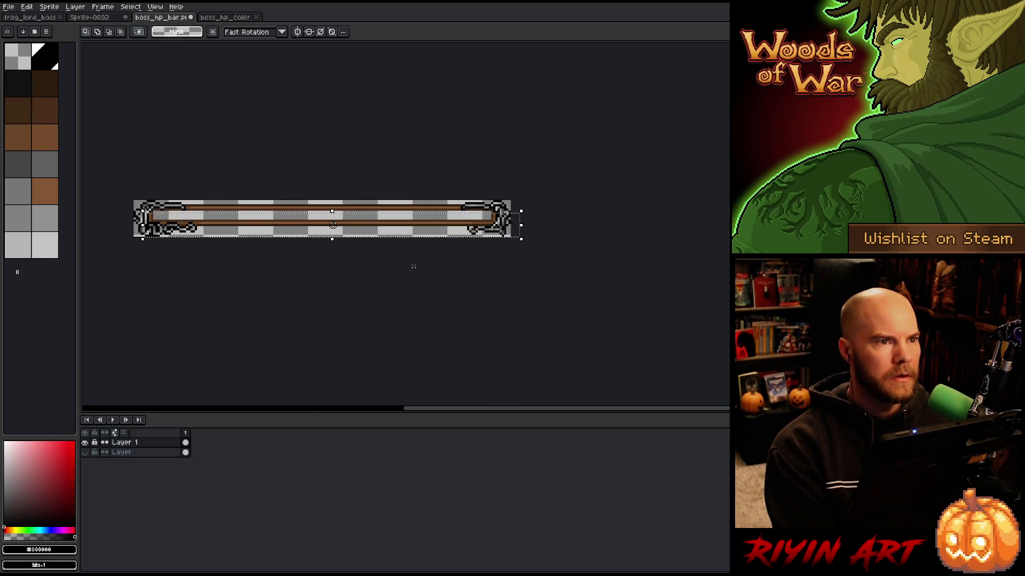
Magic-wand select the transparent interior of the HP bar frame
{"action": "scroll", "coordinate": [150, 214], "scroll_direction": "up", "scroll_amount": 3}
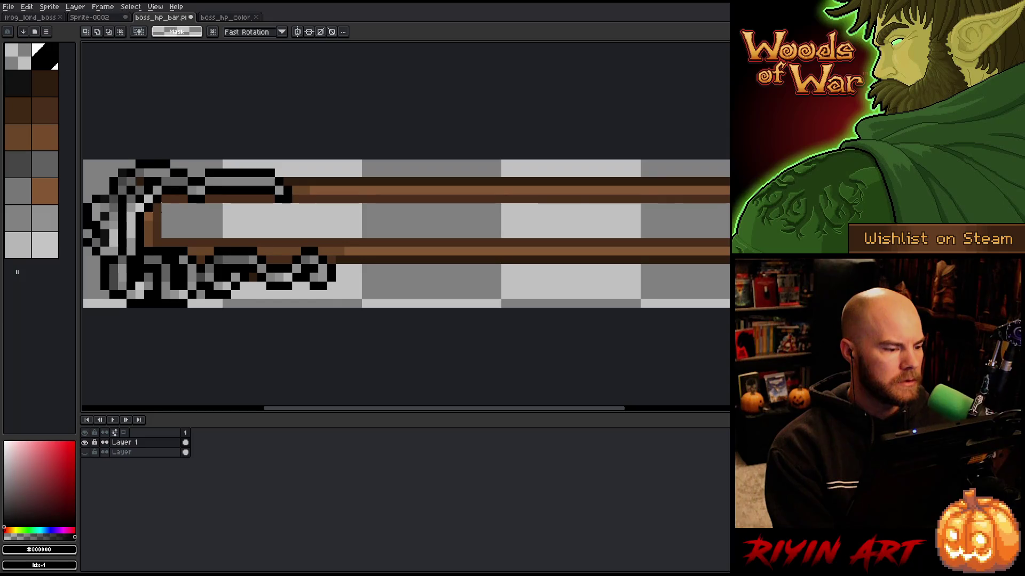
{"action": "key", "text": "w"}
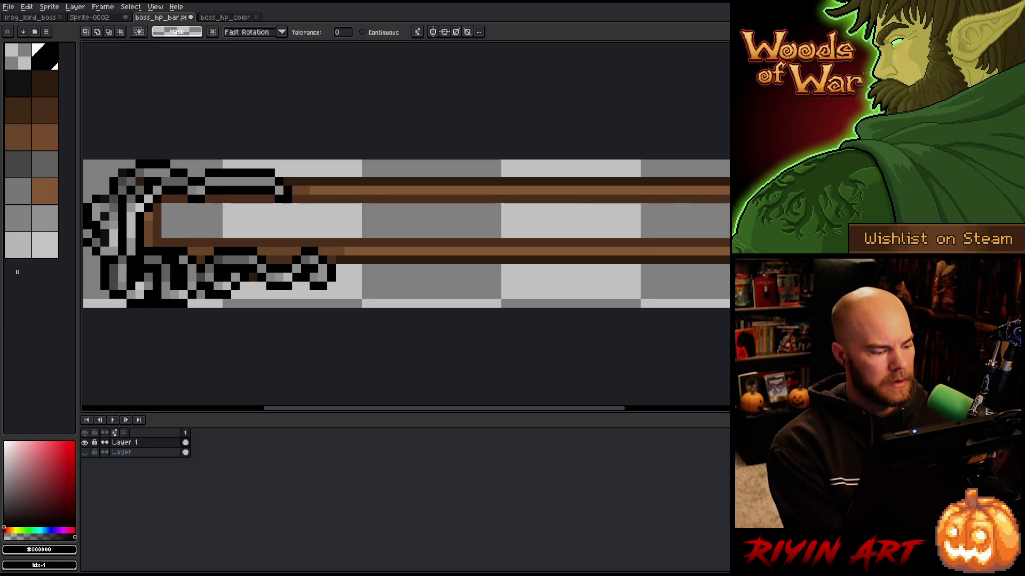
{"action": "left_click", "coordinate": [181, 221]}
{"action": "scroll", "coordinate": [223, 271], "scroll_direction": "down", "scroll_amount": 3}
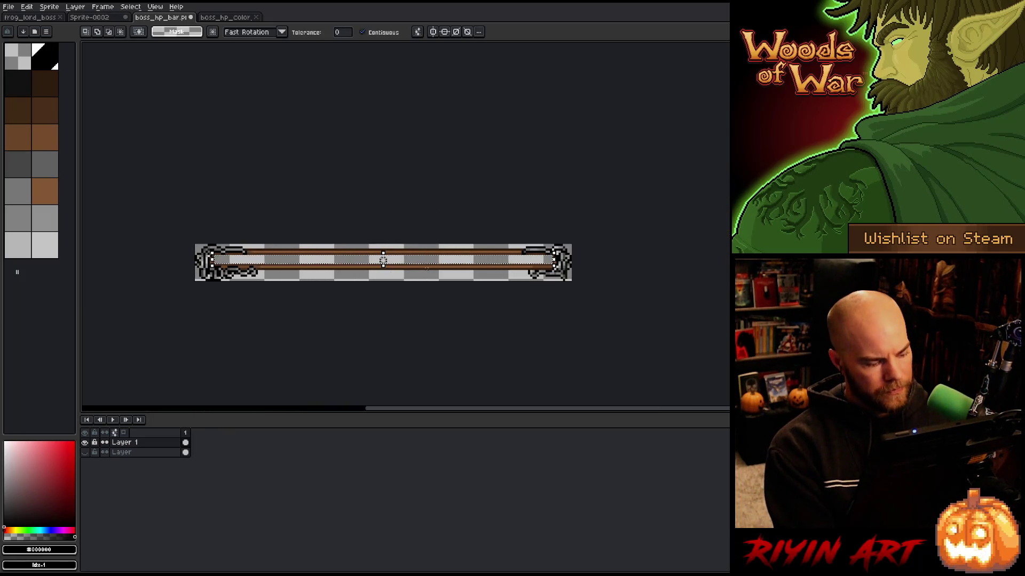
{"action": "scroll", "coordinate": [429, 268], "scroll_direction": "up", "scroll_amount": 2}
{"action": "scroll", "coordinate": [429, 268], "scroll_direction": "down", "scroll_amount": 1}
Resize boss_hp_color to 155 px wide and save it, then save boss_hp_bar
{"action": "left_click", "coordinate": [225, 17]}
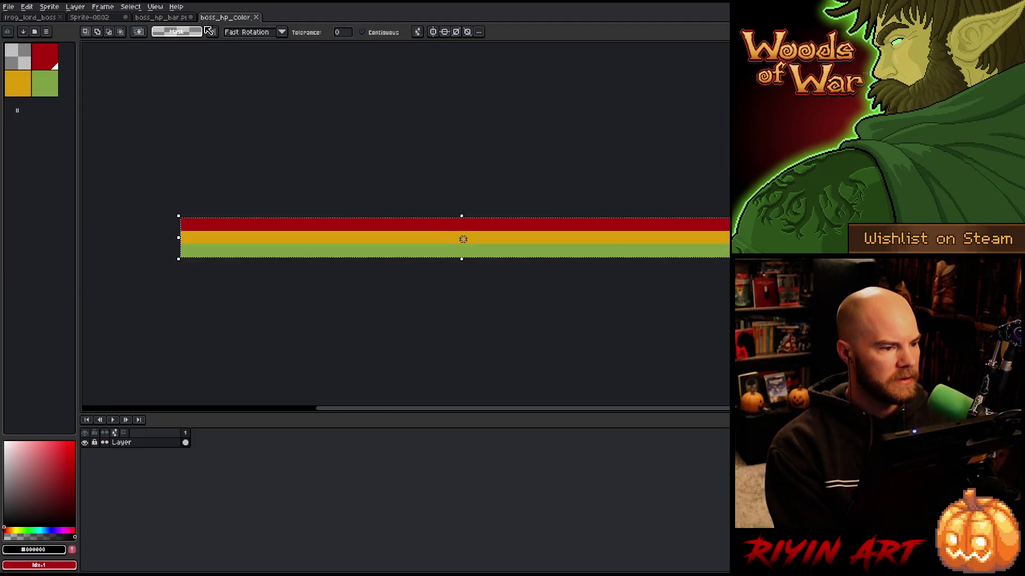
{"action": "left_click", "coordinate": [49, 7]}
{"action": "left_click", "coordinate": [71, 52]}
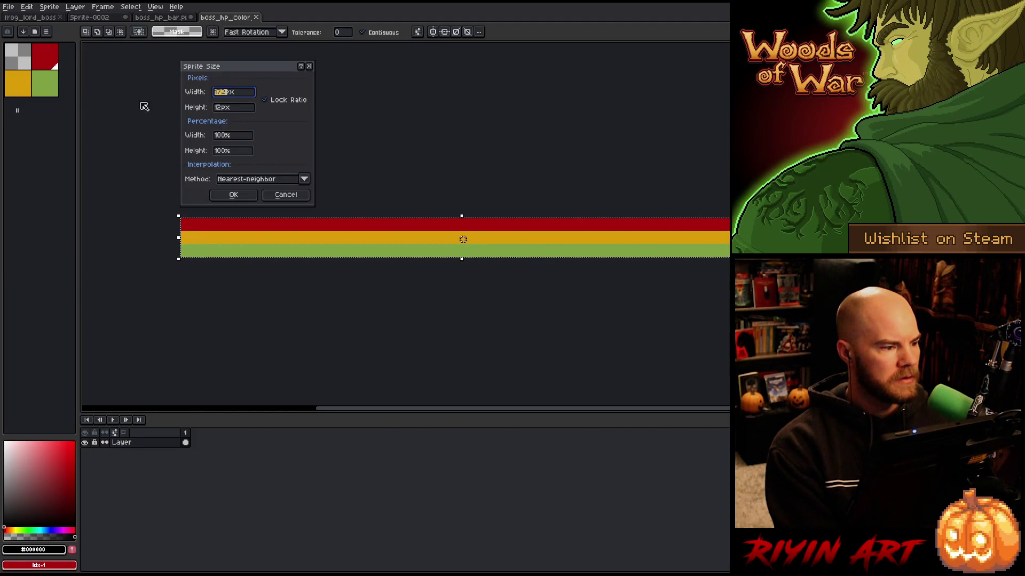
{"action": "double_click", "coordinate": [235, 92]}
{"action": "type", "text": "1552"}
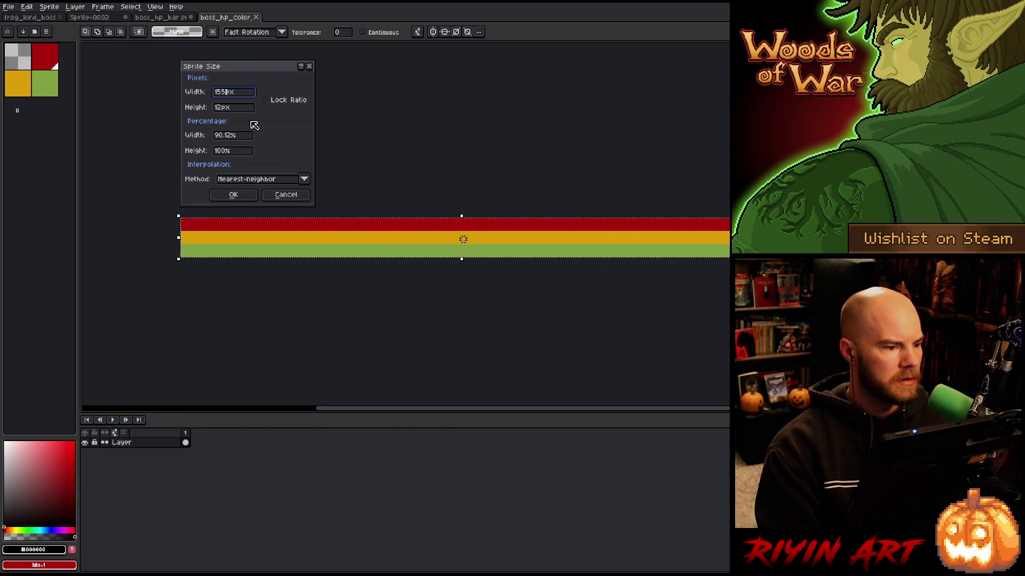
{"action": "key", "text": "BackSpace"}
{"action": "left_click", "coordinate": [233, 197]}
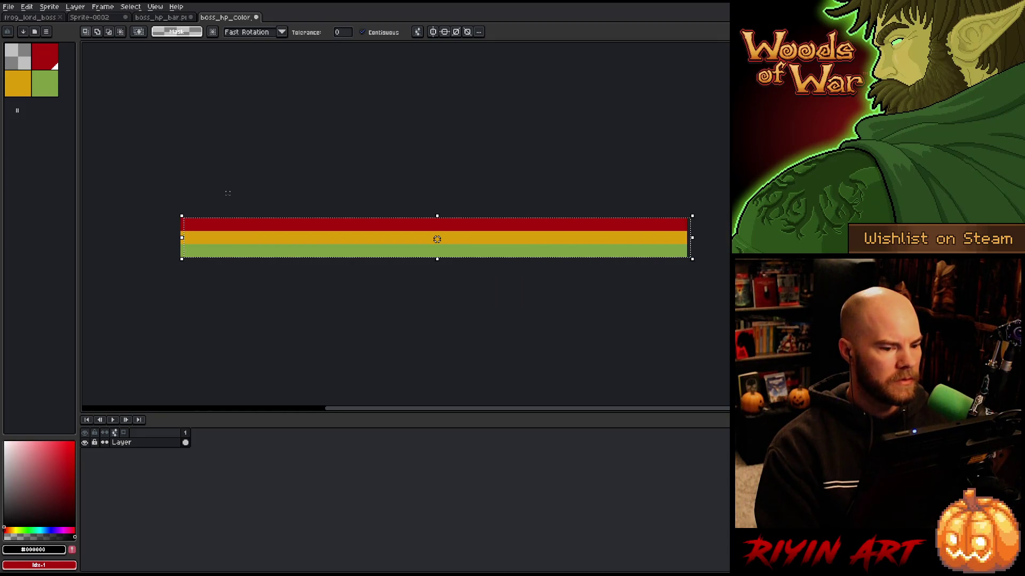
{"action": "key", "text": "ctrl+s"}
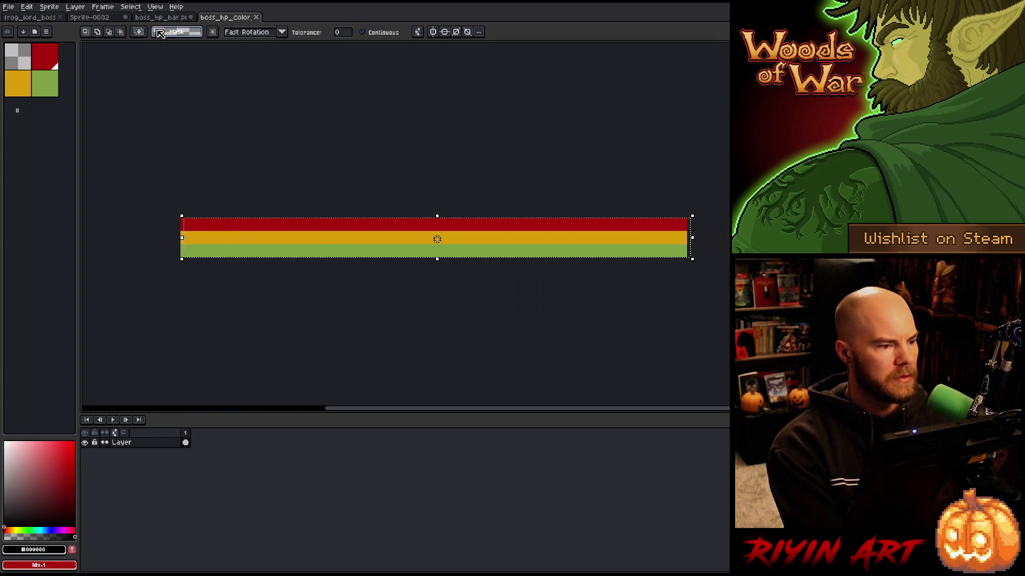
{"action": "left_click", "coordinate": [169, 21]}
{"action": "key", "text": "ctrl+s"}
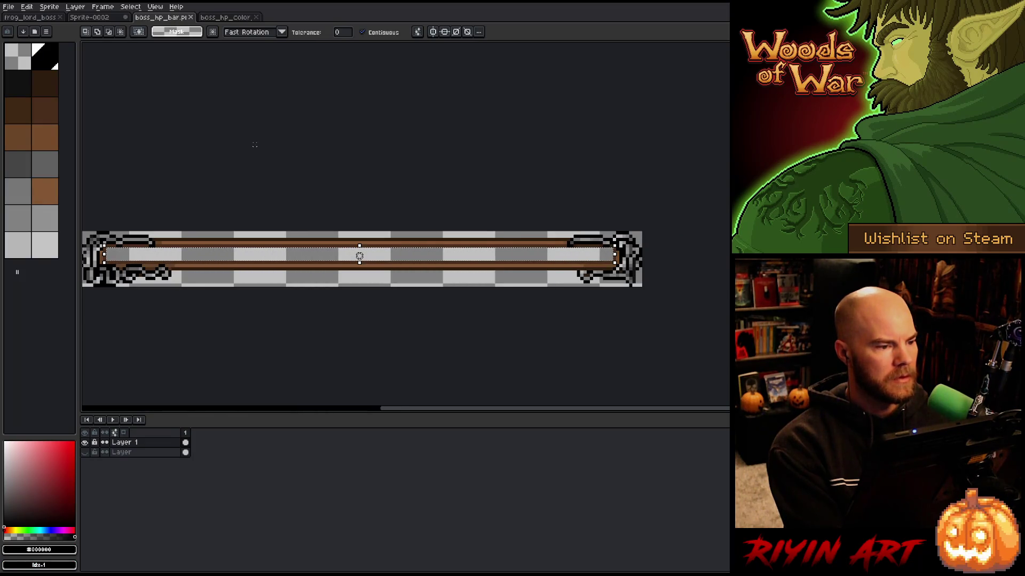
Widen the boss_hp_bar canvas to 173 px with a left anchor
{"action": "scroll", "coordinate": [255, 144], "scroll_direction": "down", "scroll_amount": 1}
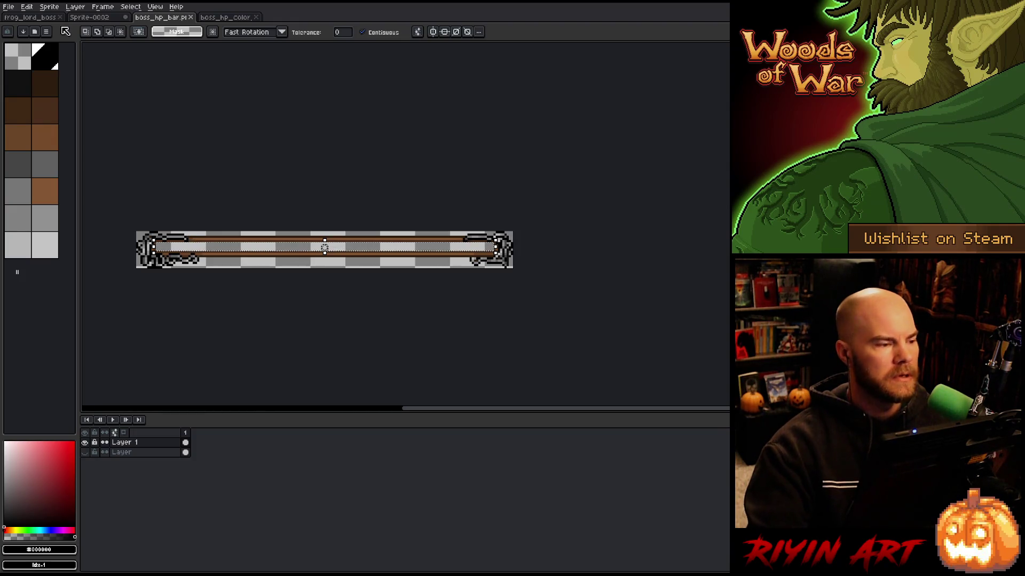
{"action": "left_click", "coordinate": [49, 6]}
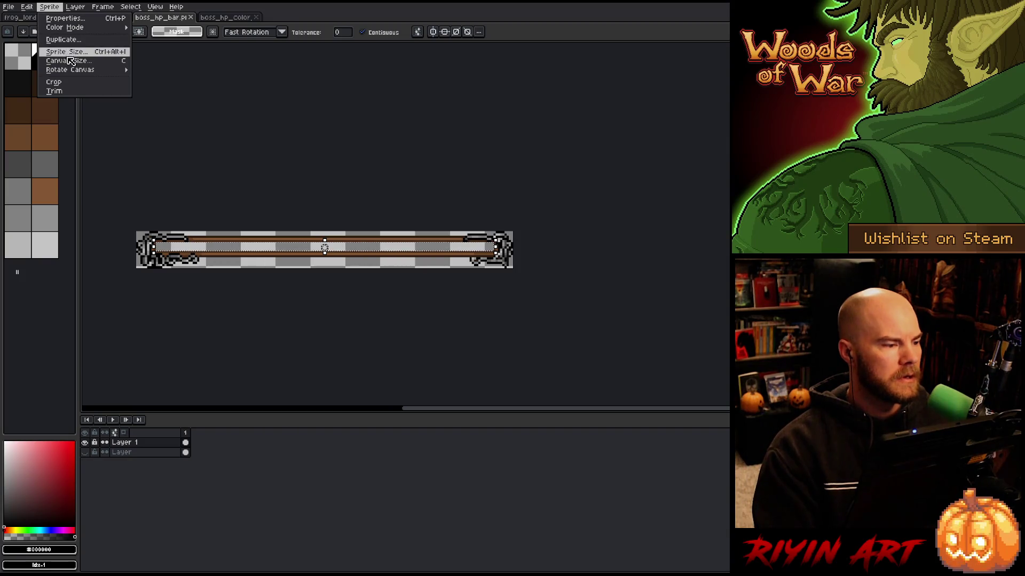
{"action": "left_click", "coordinate": [67, 60]}
{"action": "left_click", "coordinate": [606, 122]}
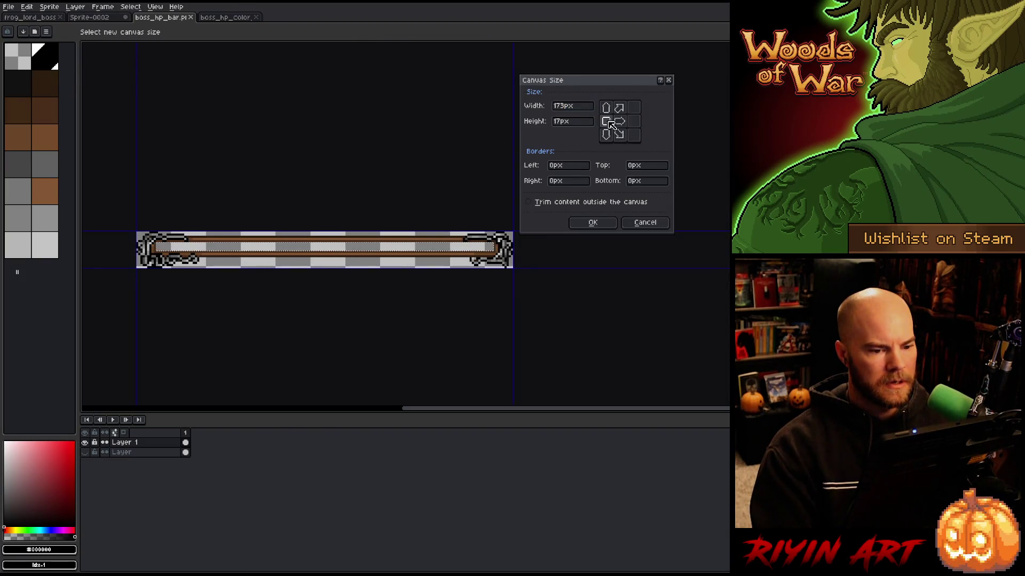
{"action": "left_click", "coordinate": [568, 107]}
{"action": "type", "text": "3"}
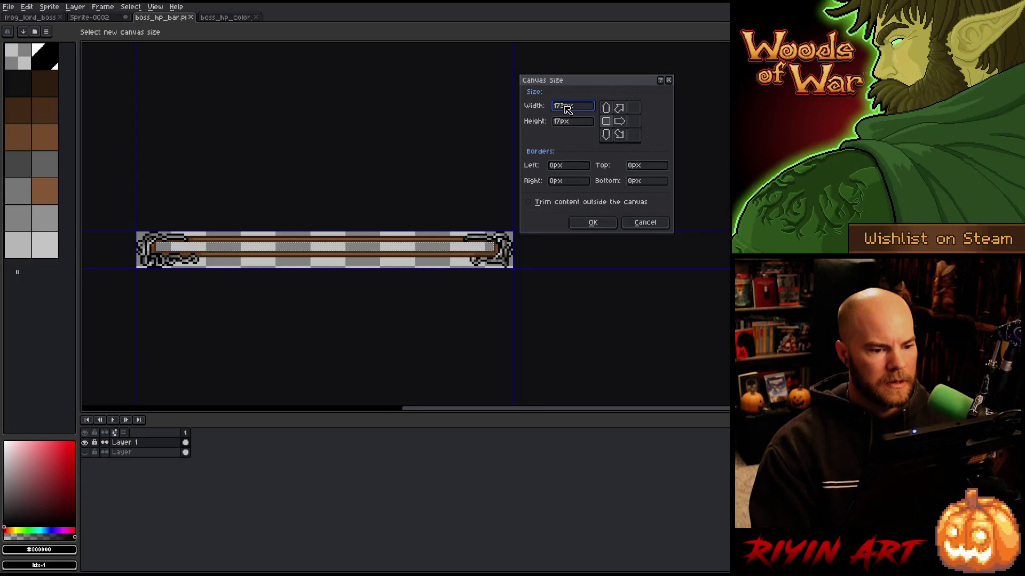
{"action": "left_click", "coordinate": [598, 223]}
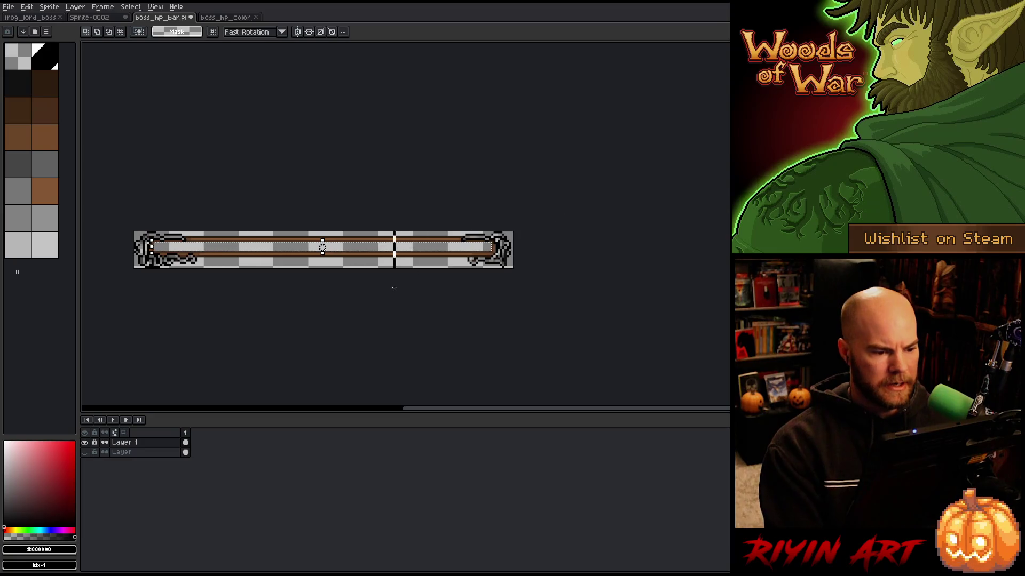
Shift the bar's right end outward and stretch a thin middle slice to close the gap
{"action": "left_click", "coordinate": [451, 249]}
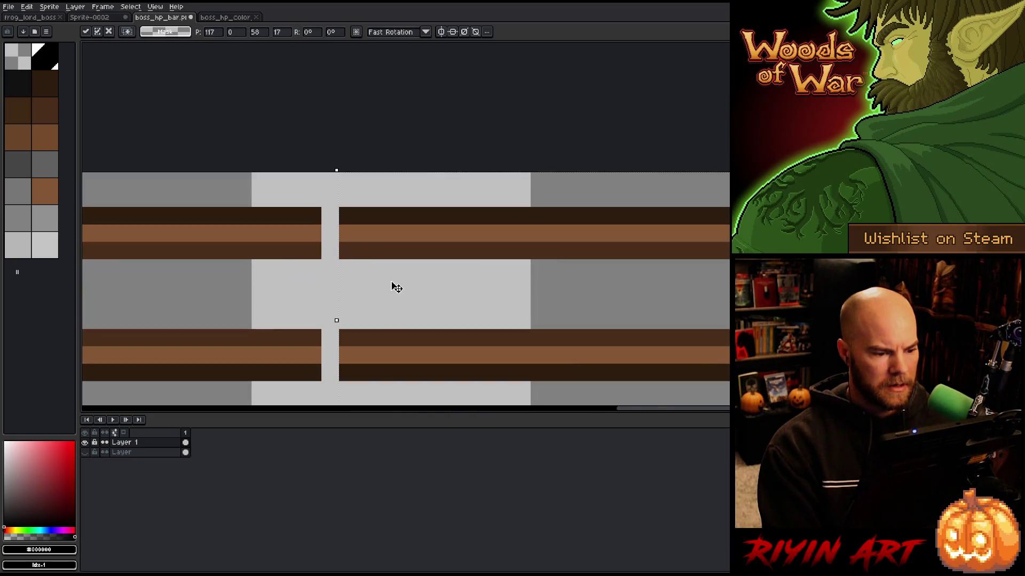
{"action": "scroll", "coordinate": [393, 286], "scroll_direction": "up", "scroll_amount": 3}
{"action": "mouse_move", "coordinate": [302, 204]}
{"action": "left_mouse_down"}
{"action": "mouse_move", "coordinate": [322, 365]}
{"action": "mouse_move", "coordinate": [286, 382]}
{"action": "mouse_move", "coordinate": [323, 383]}
{"action": "left_mouse_up"}
{"action": "left_click_drag", "start_coordinate": [323, 294], "coordinate": [340, 298]}
{"action": "key", "text": "Return"}
Magic-wand select the inner area of the widened bar
{"action": "scroll", "coordinate": [398, 184], "scroll_direction": "down", "scroll_amount": 1}
{"action": "scroll", "coordinate": [398, 181], "scroll_direction": "down", "scroll_amount": 3}
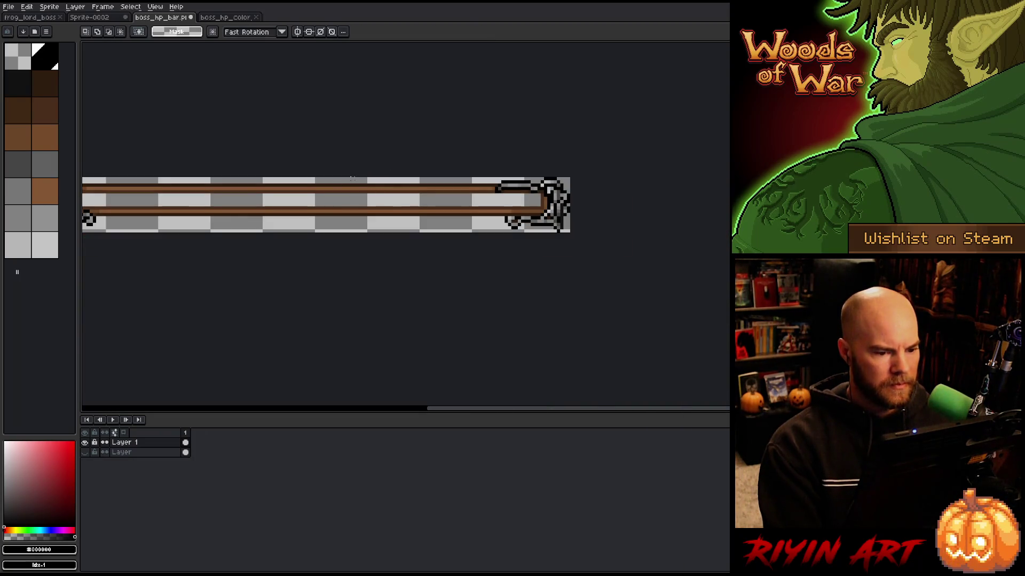
{"action": "scroll", "coordinate": [491, 229], "scroll_direction": "up", "scroll_amount": 1}
{"action": "key", "text": "w"}
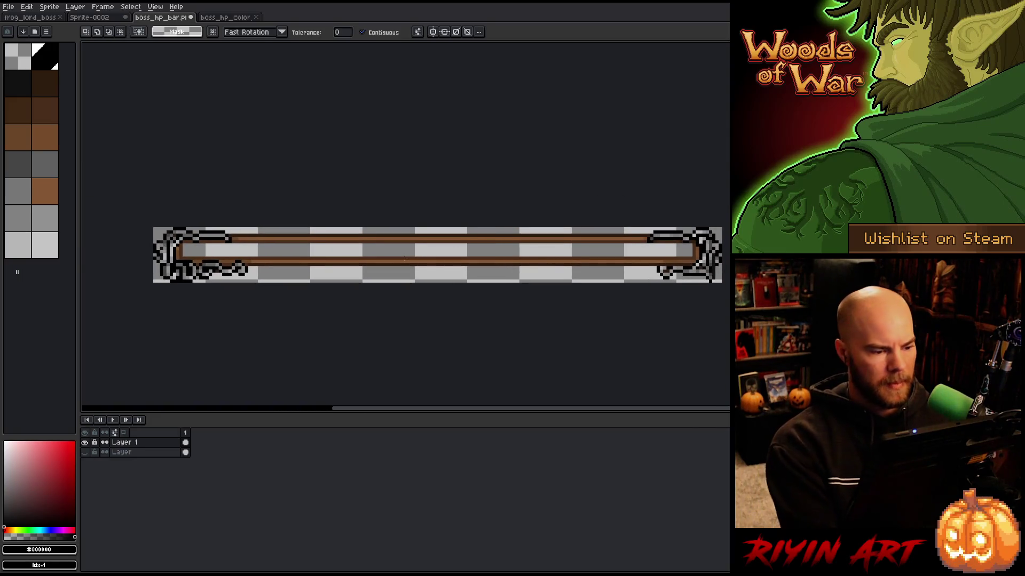
{"action": "left_click", "coordinate": [400, 254]}
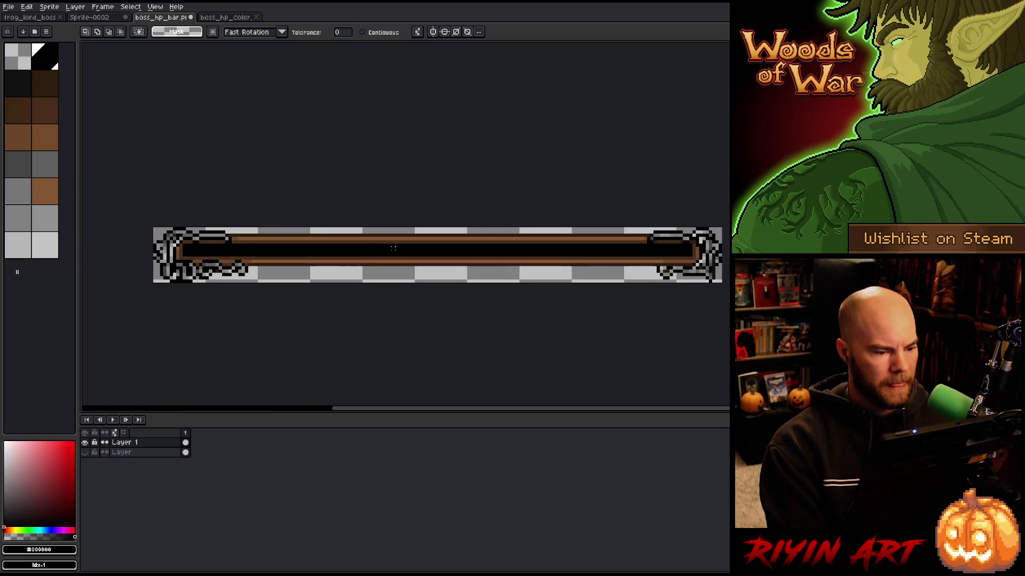
Resize the boss_hp_color bar to 156 px wide via Sprite Size
{"action": "left_click", "coordinate": [224, 17]}
{"action": "left_click", "coordinate": [45, 7]}
{"action": "left_click", "coordinate": [64, 52]}
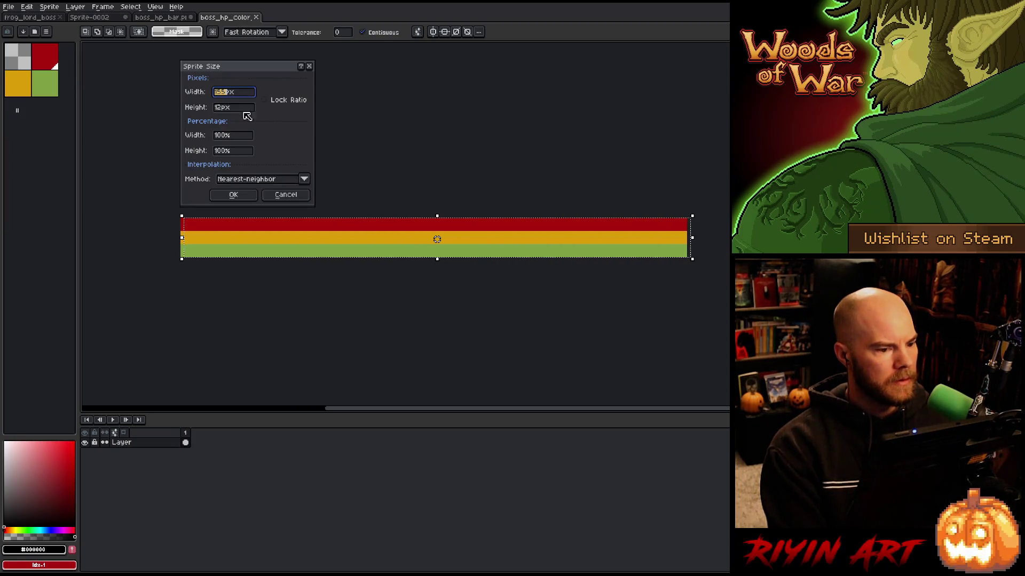
{"action": "type", "text": "160"}
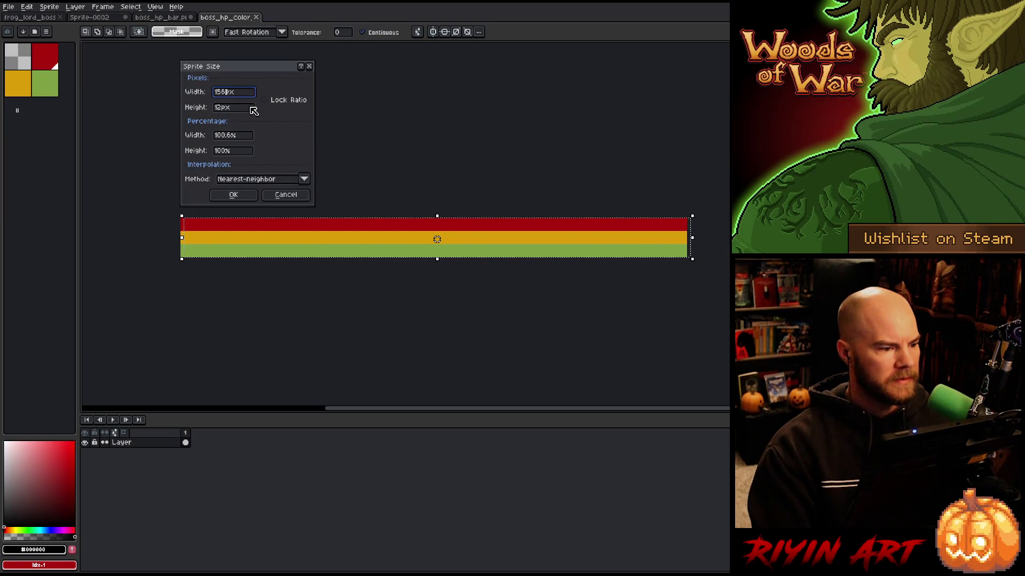
{"action": "key", "text": "Return"}
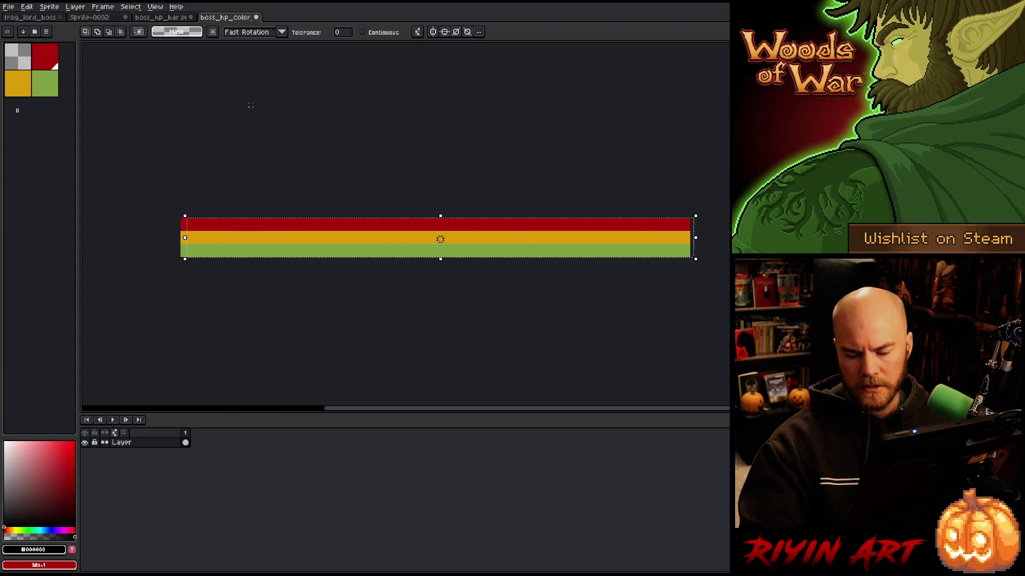
{"action": "key", "text": "ctrl+d"}
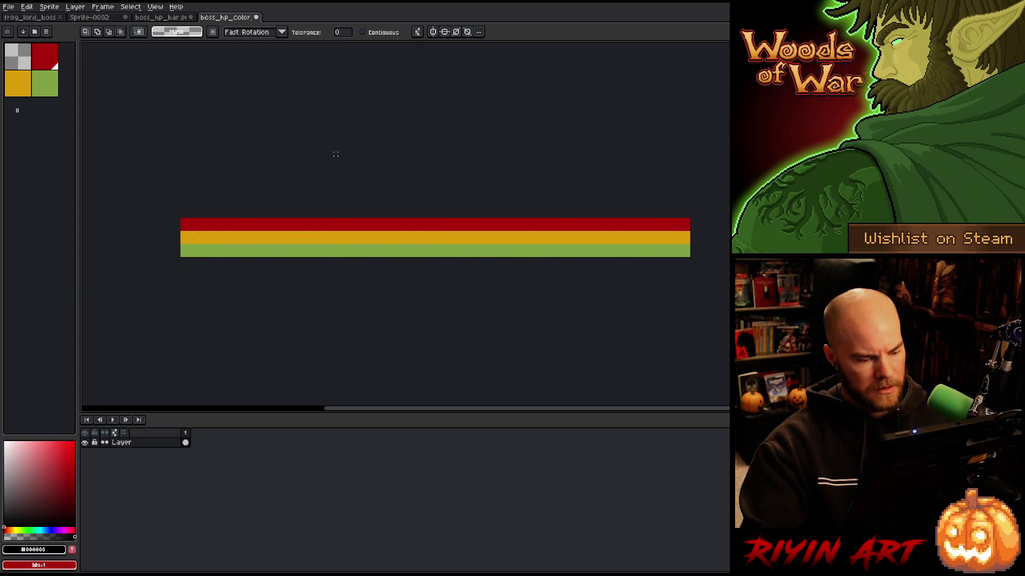
{"action": "key", "text": "ctrl+a"}
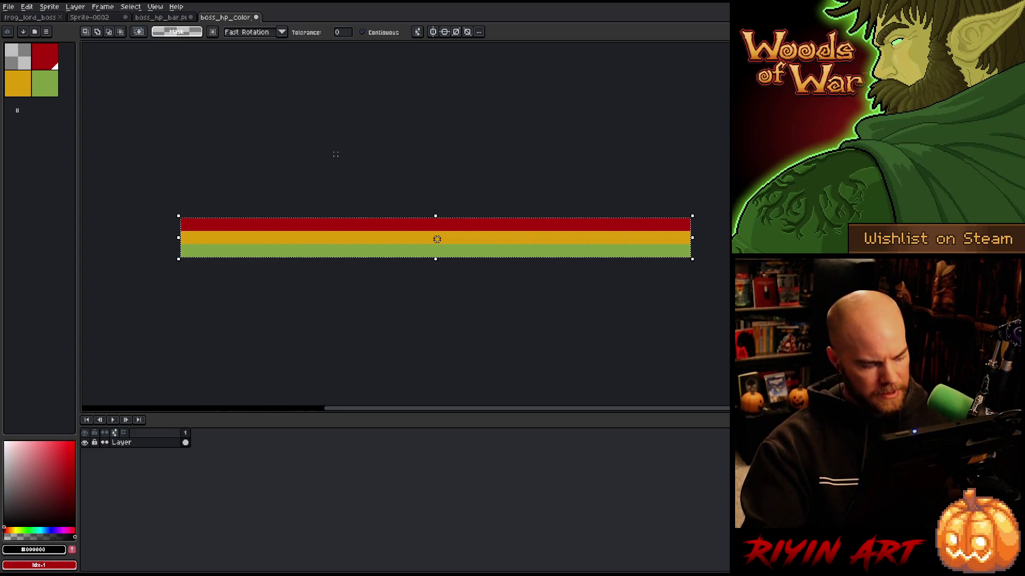
Check the full HP bar frame, then bring up frog_lord_boss and play its animation
{"action": "left_click", "coordinate": [154, 18]}
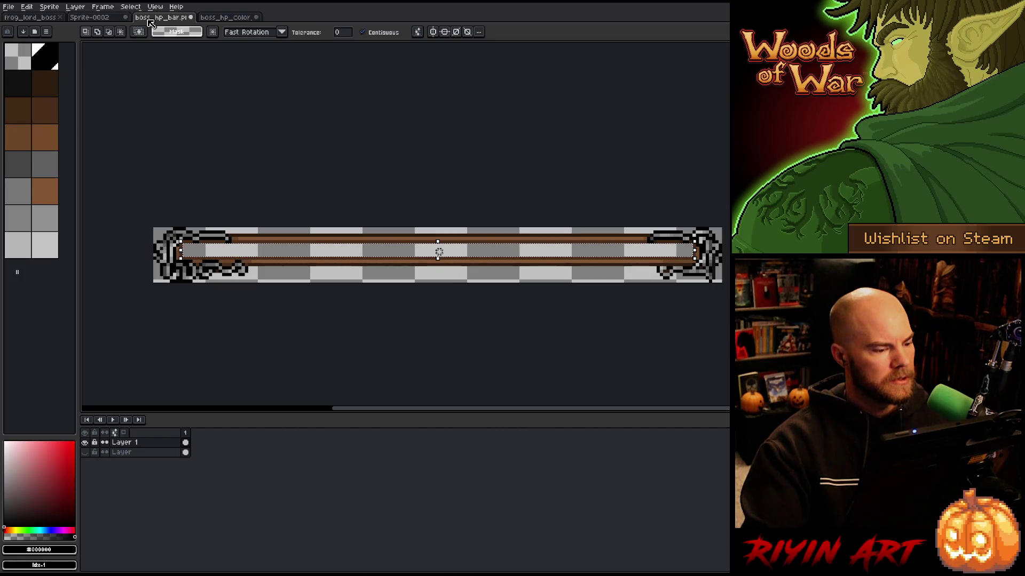
{"action": "key", "text": "ctrl+a"}
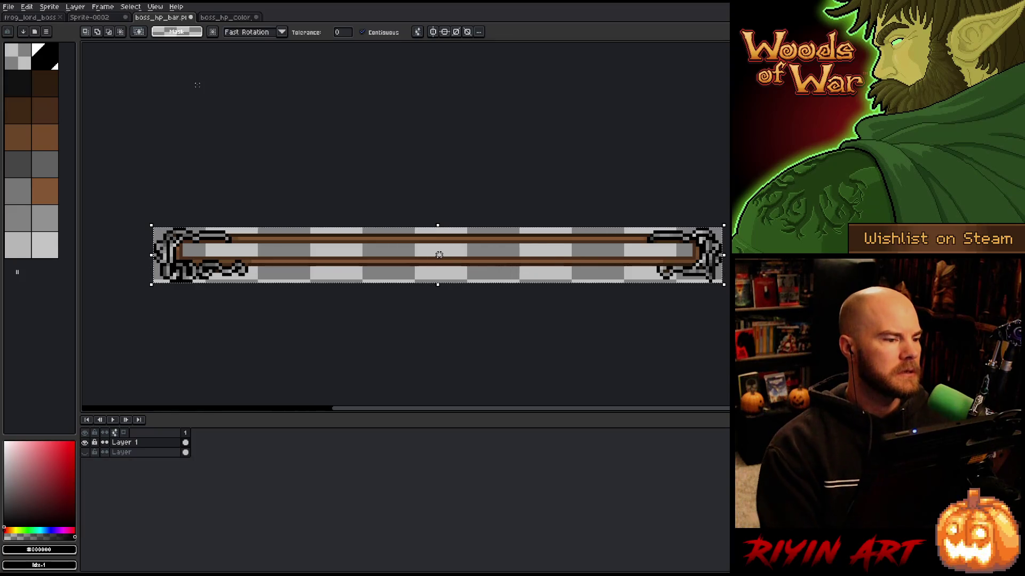
{"action": "right_click", "coordinate": [493, 260]}
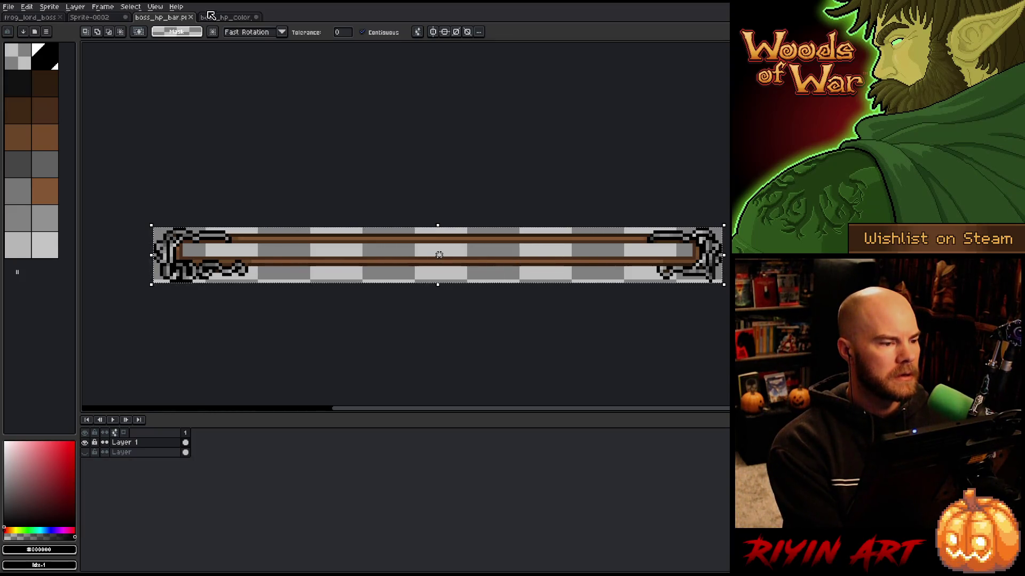
{"action": "left_click", "coordinate": [231, 18]}
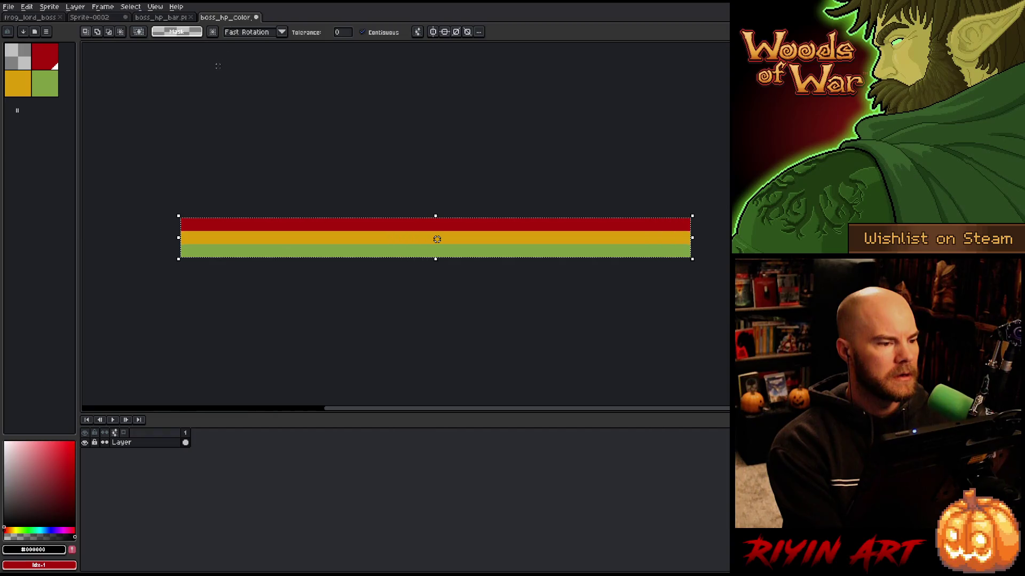
{"action": "left_click", "coordinate": [47, 18]}
{"action": "key", "text": "Return"}
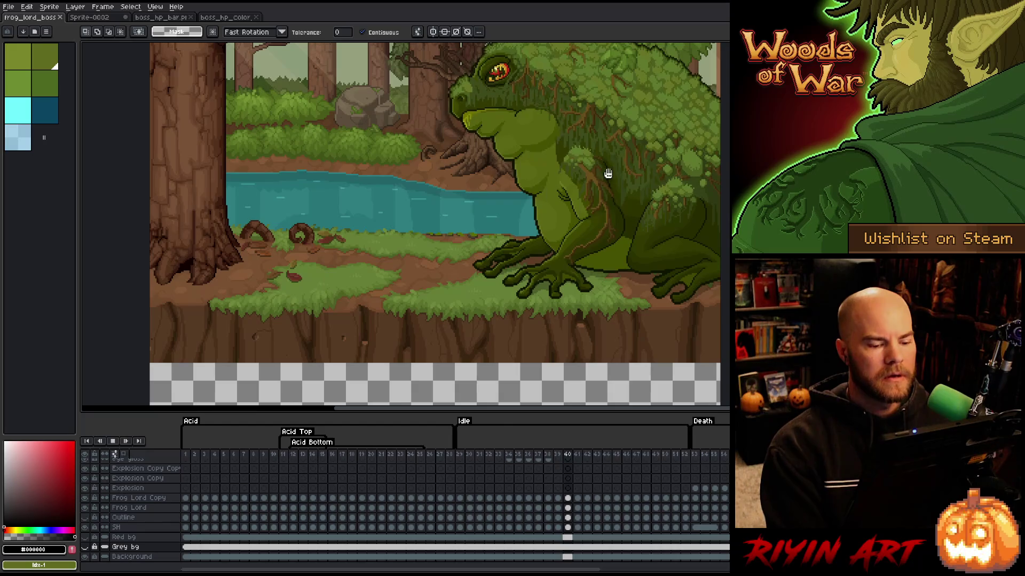
Change the two direction-gauge y values on lines 2196–2197 of Interface.cpp from 899 to 900 and save
{"action": "key", "text": "alt+Tab"}
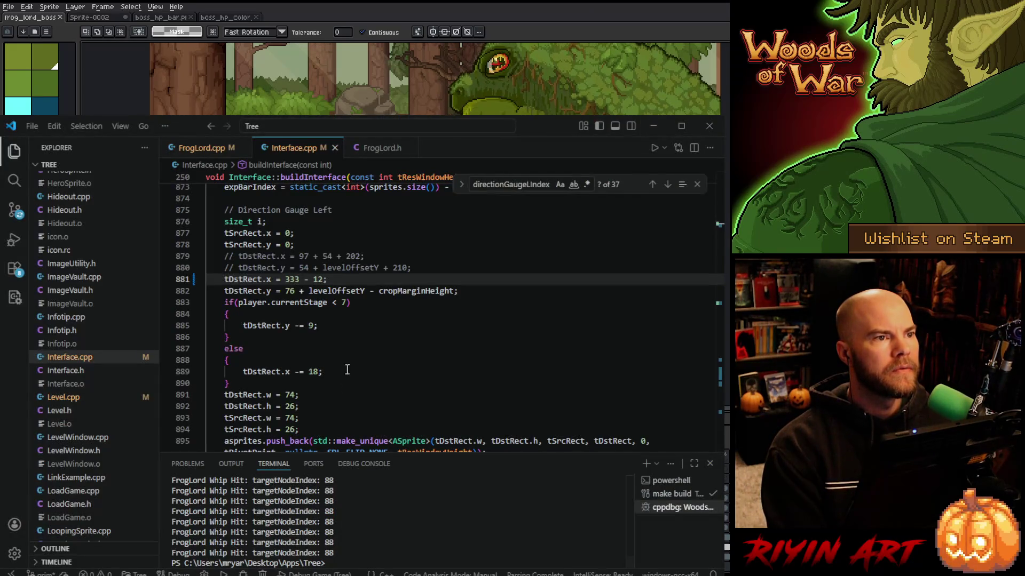
{"action": "left_click", "coordinate": [348, 302]}
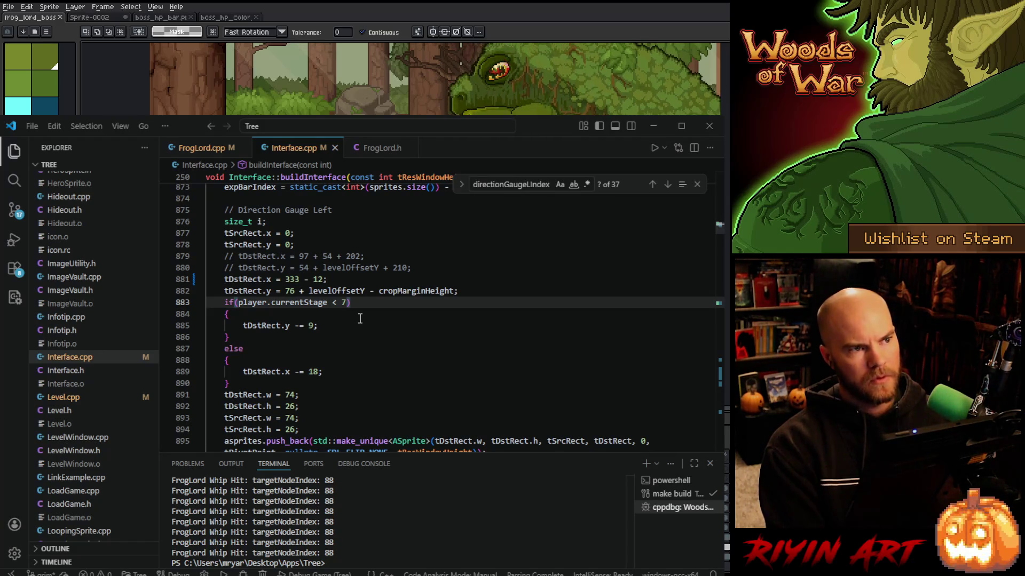
{"action": "key", "text": "ctrl+f"}
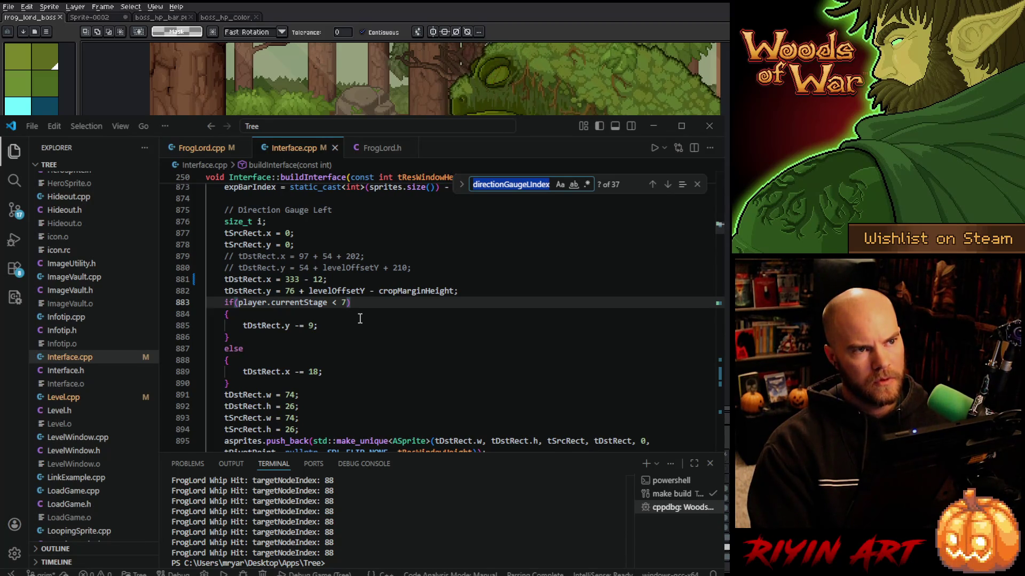
{"action": "type", "text": "899"}
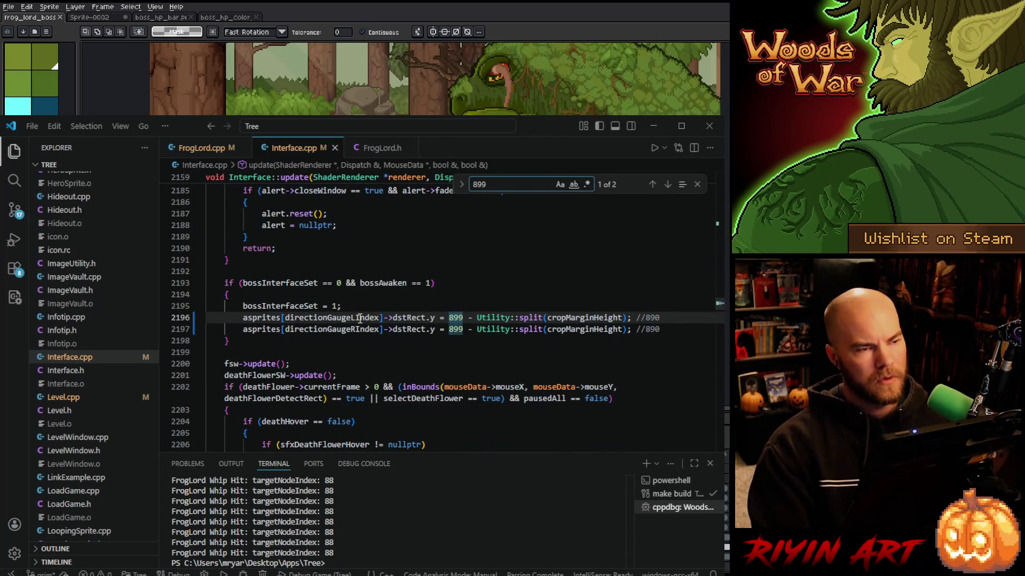
{"action": "double_click", "coordinate": [455, 317]}
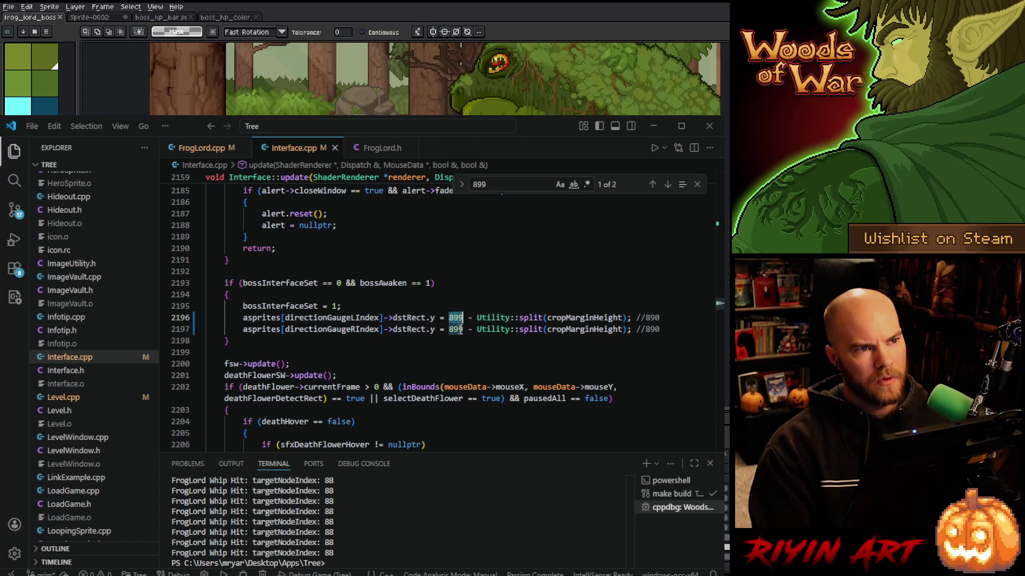
{"action": "type", "text": "900"}
{"action": "double_click", "coordinate": [455, 329]}
{"action": "type", "text": "900"}
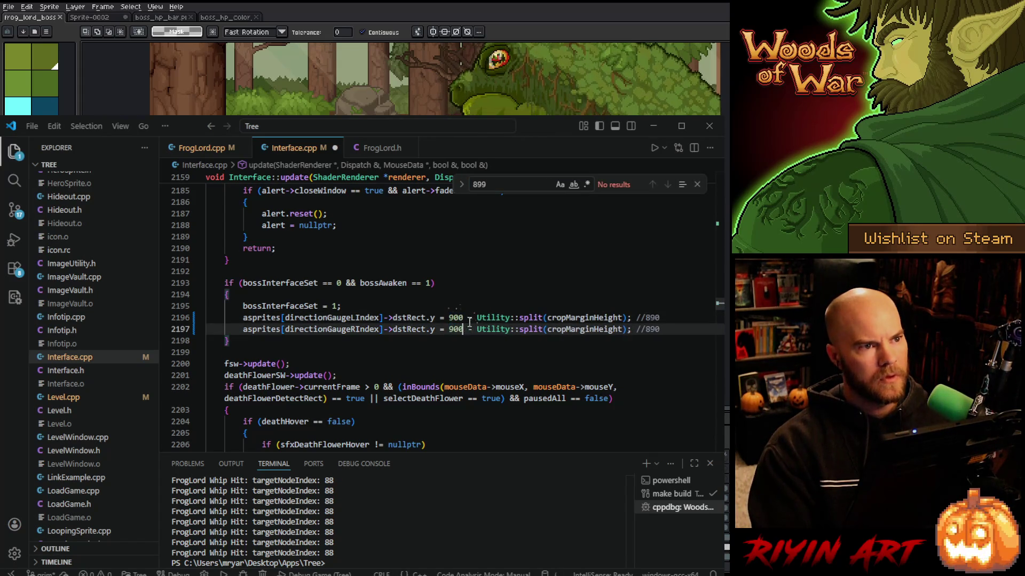
{"action": "key", "text": "ctrl+s"}
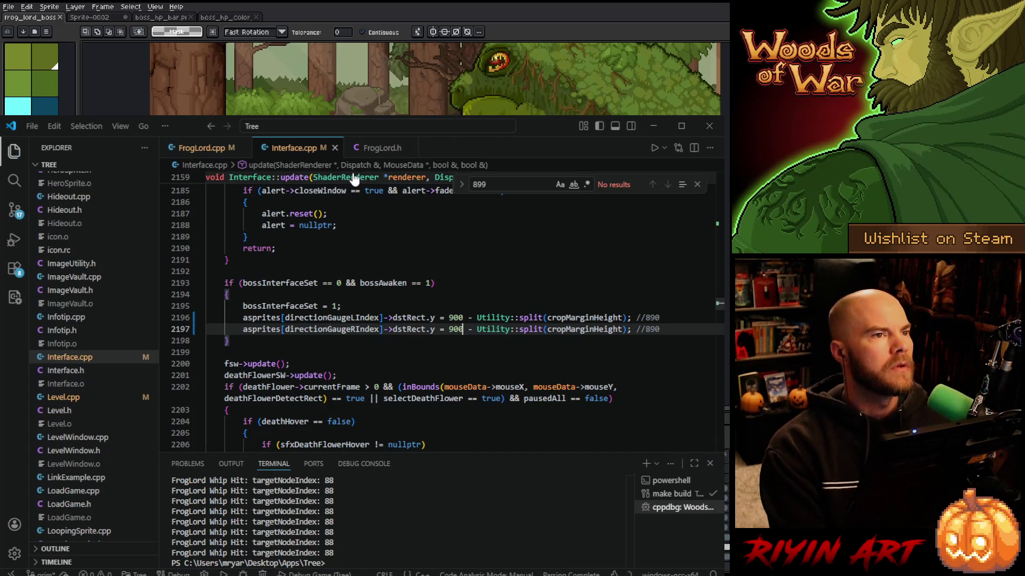
{"action": "left_click", "coordinate": [202, 149]}
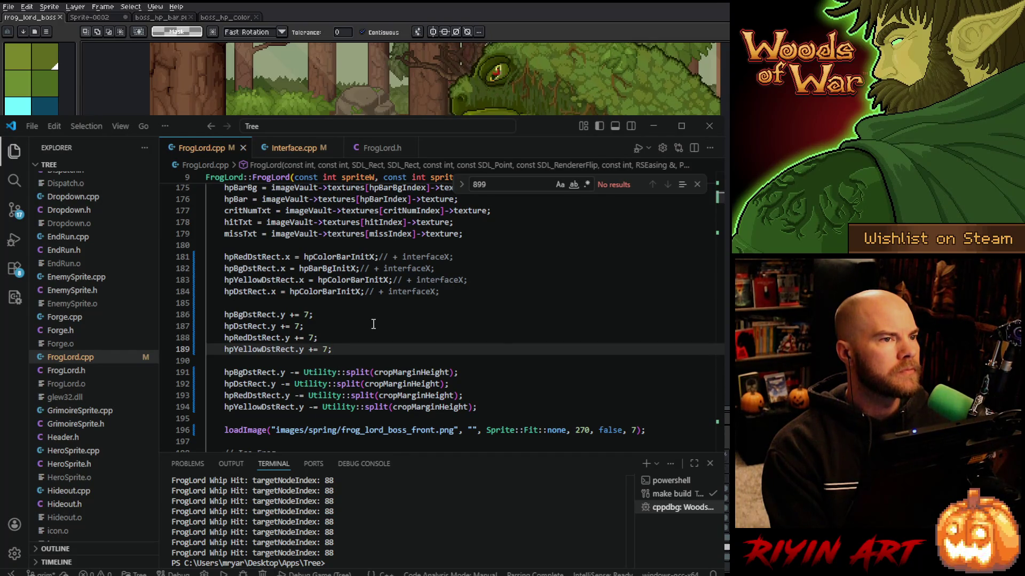
In FrogLord.h, replace all six 172 bar widths with 156
{"action": "double_click", "coordinate": [250, 313]}
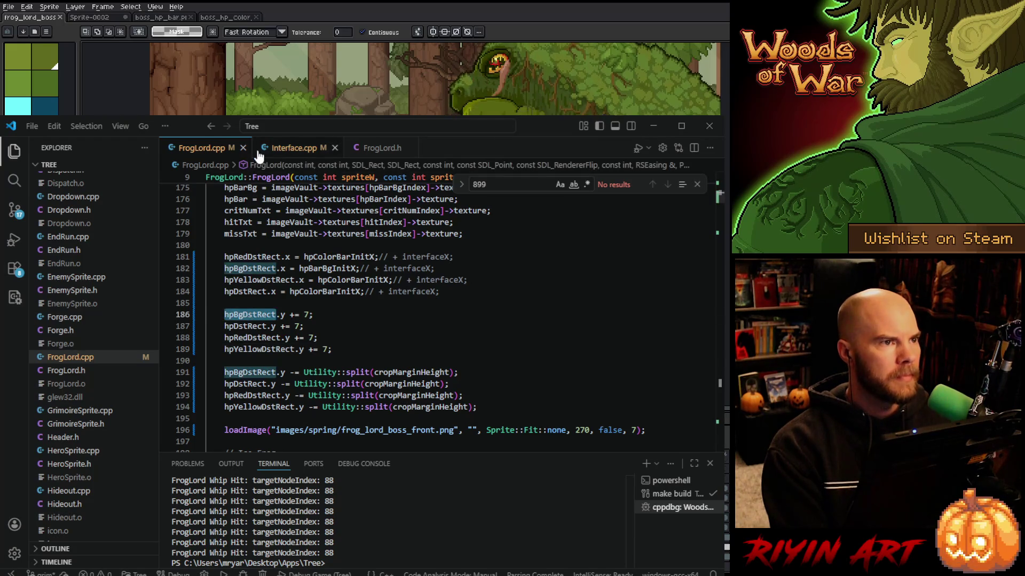
{"action": "left_click", "coordinate": [381, 149]}
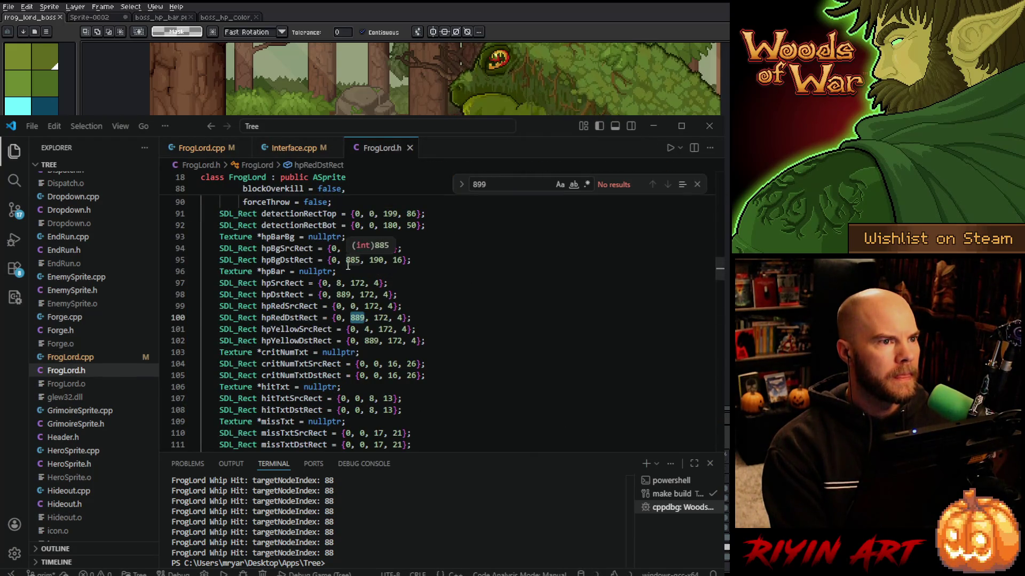
{"action": "scroll", "coordinate": [402, 299], "scroll_direction": "up", "scroll_amount": 1}
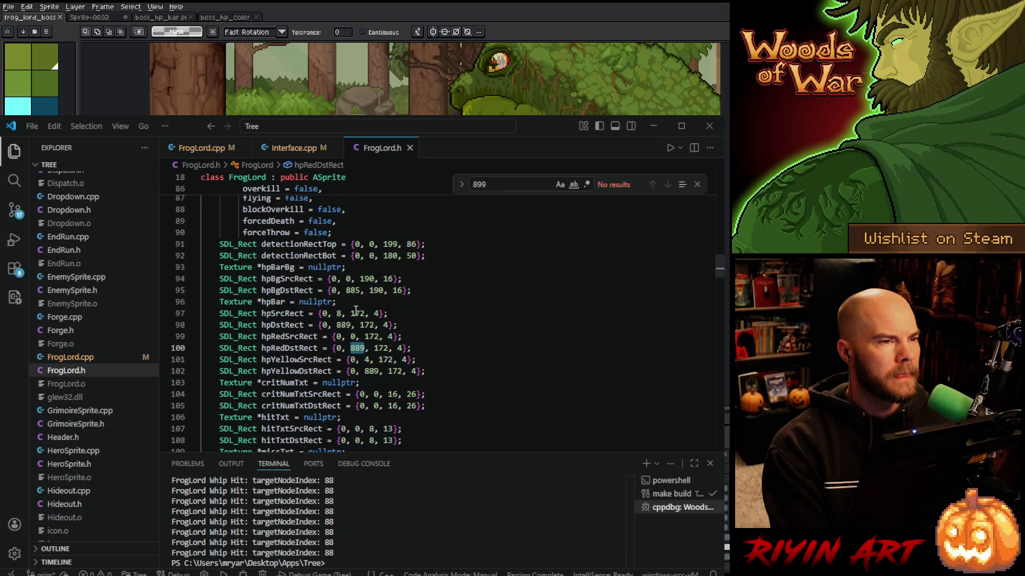
{"action": "double_click", "coordinate": [357, 313]}
{"action": "key", "text": "ctrl+f"}
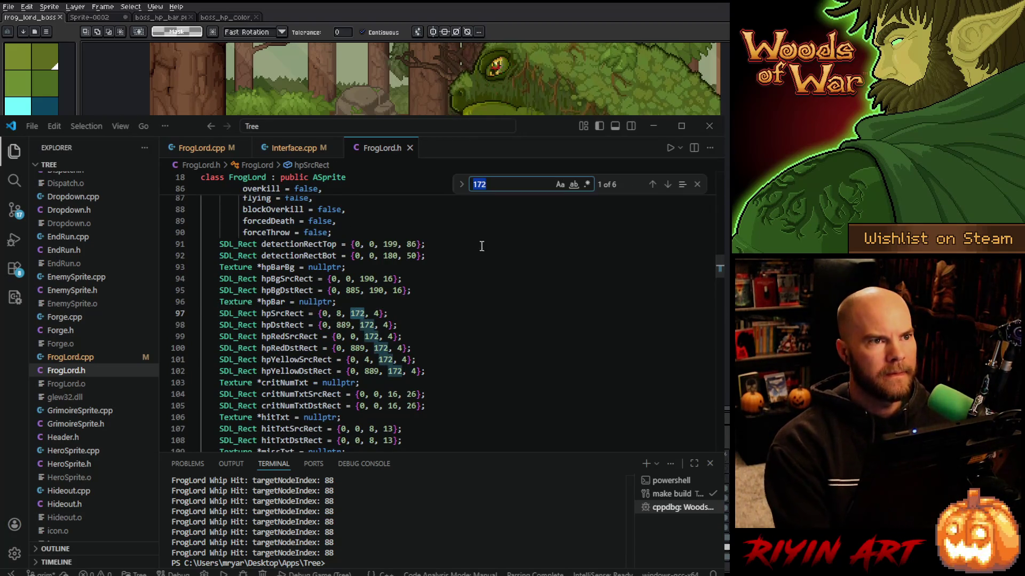
{"action": "left_click", "coordinate": [462, 184]}
{"action": "left_click", "coordinate": [492, 201]}
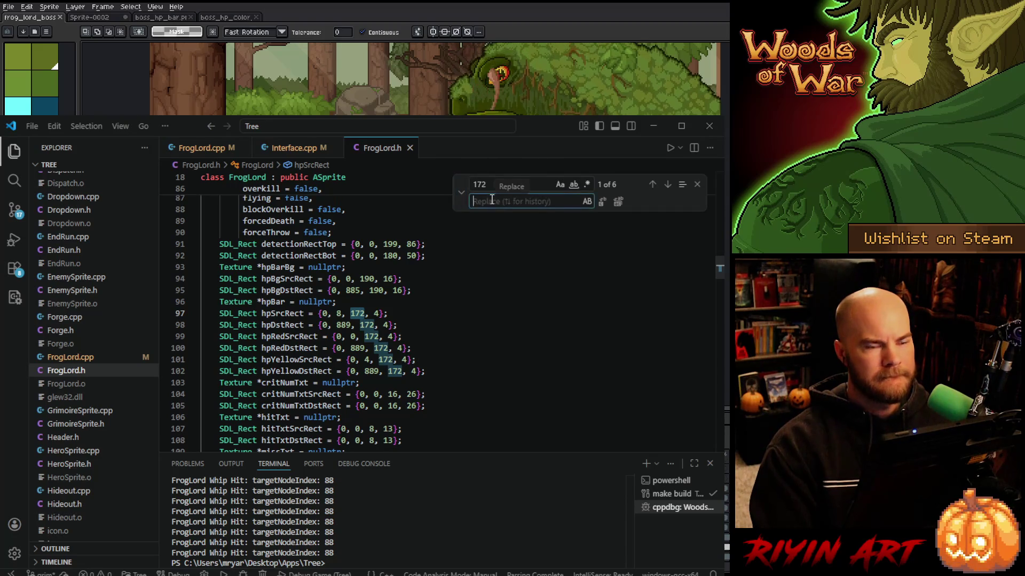
{"action": "type", "text": "156"}
{"action": "left_click", "coordinate": [618, 201]}
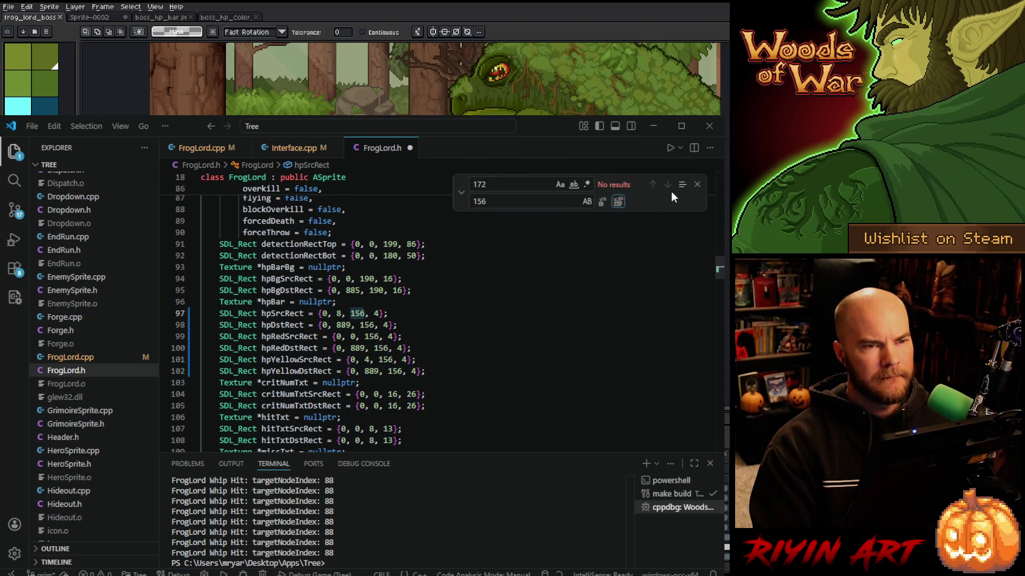
{"action": "left_click", "coordinate": [697, 184]}
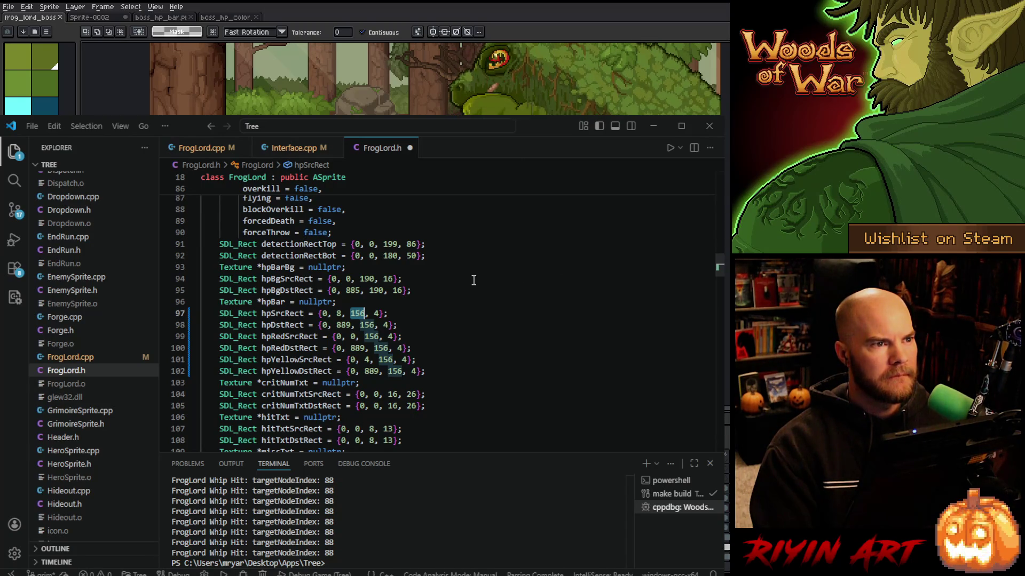
Set hpYellowSrcRect's y offset to 5 and both hpBg rects to 174×17
{"action": "left_click", "coordinate": [366, 360]}
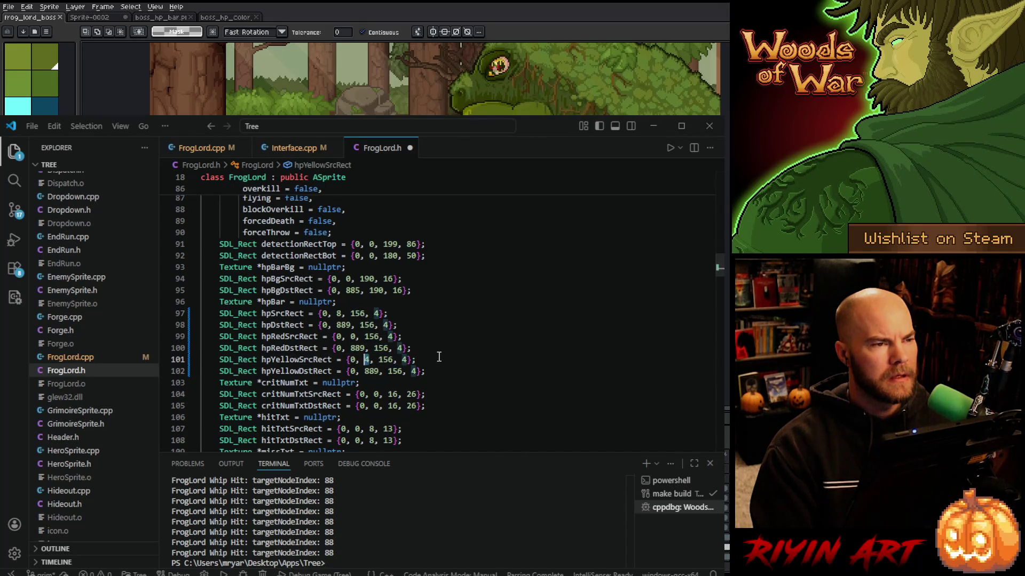
{"action": "type", "text": "5"}
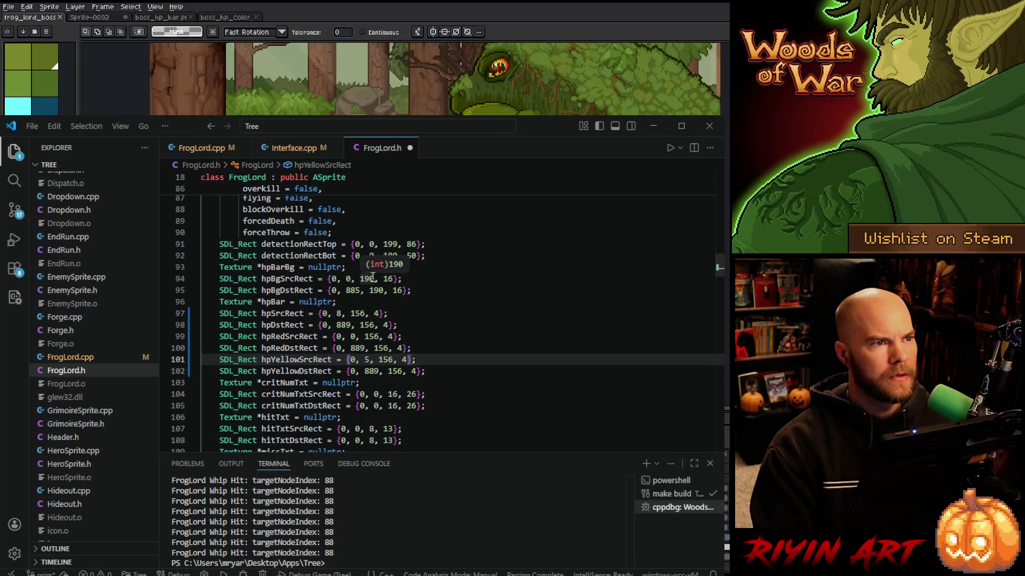
{"action": "double_click", "coordinate": [367, 278]}
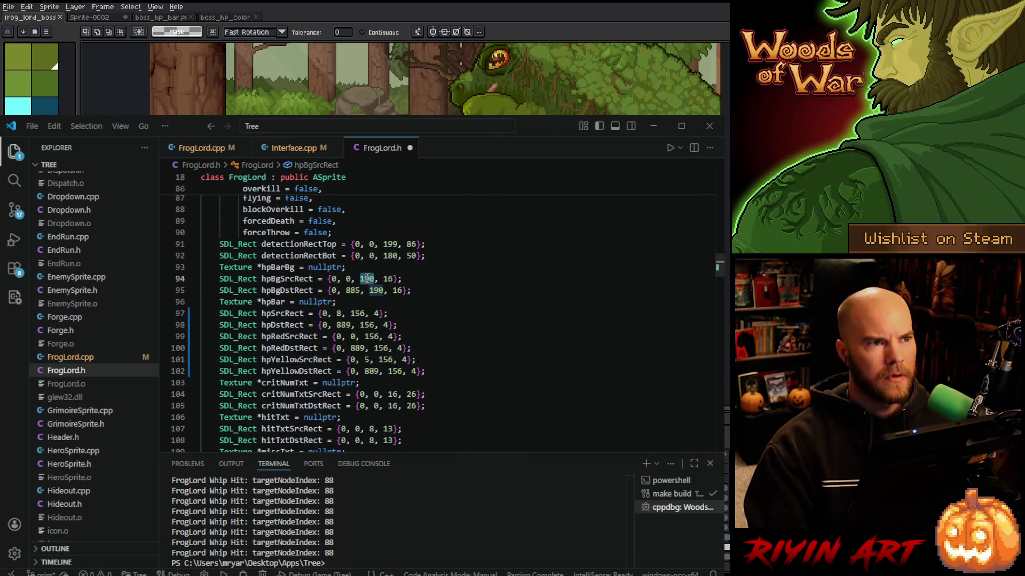
{"action": "type", "text": "174"}
{"action": "double_click", "coordinate": [376, 290]}
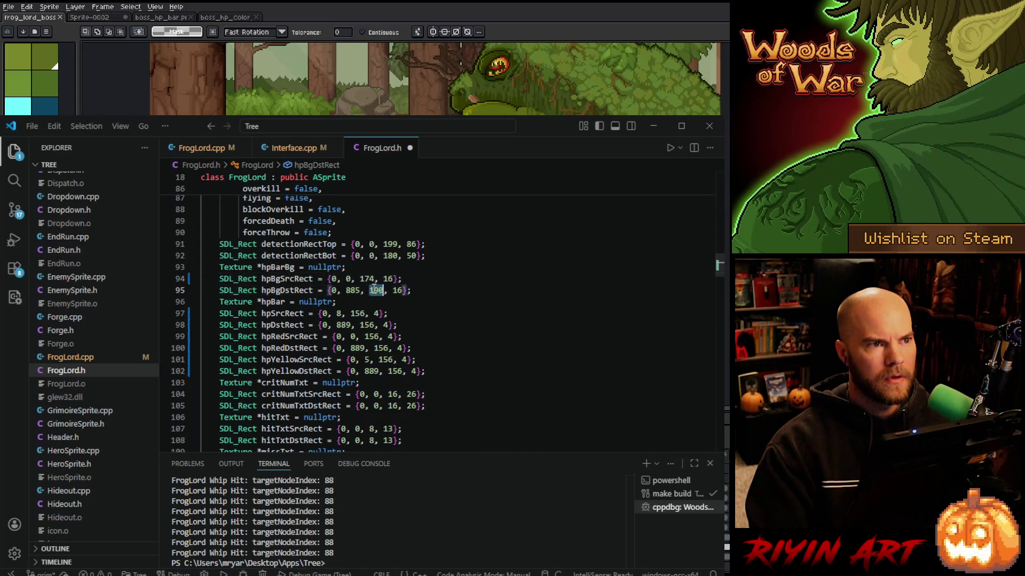
{"action": "type", "text": "174"}
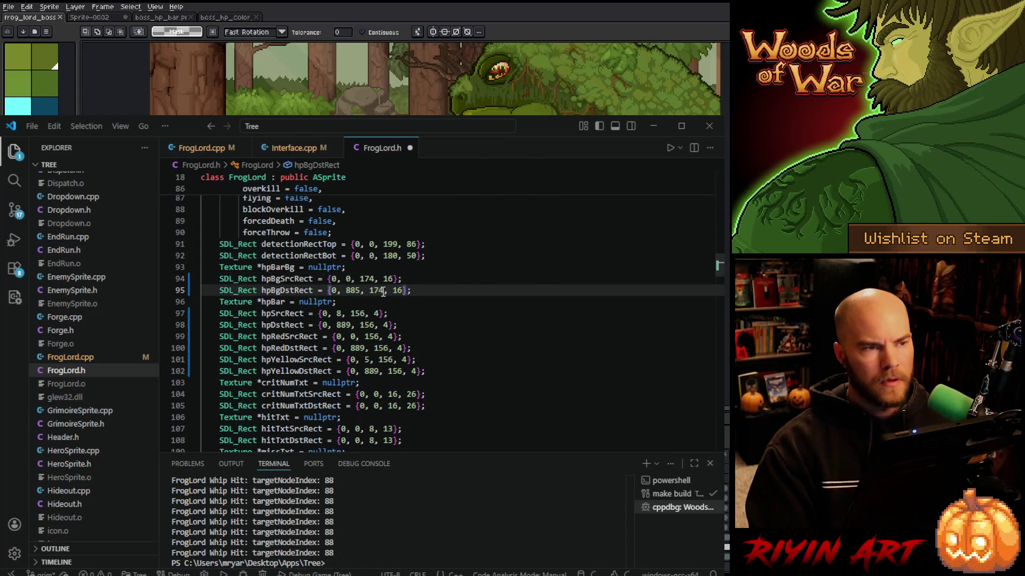
{"action": "double_click", "coordinate": [388, 279]}
{"action": "type", "text": "17"}
{"action": "double_click", "coordinate": [397, 290]}
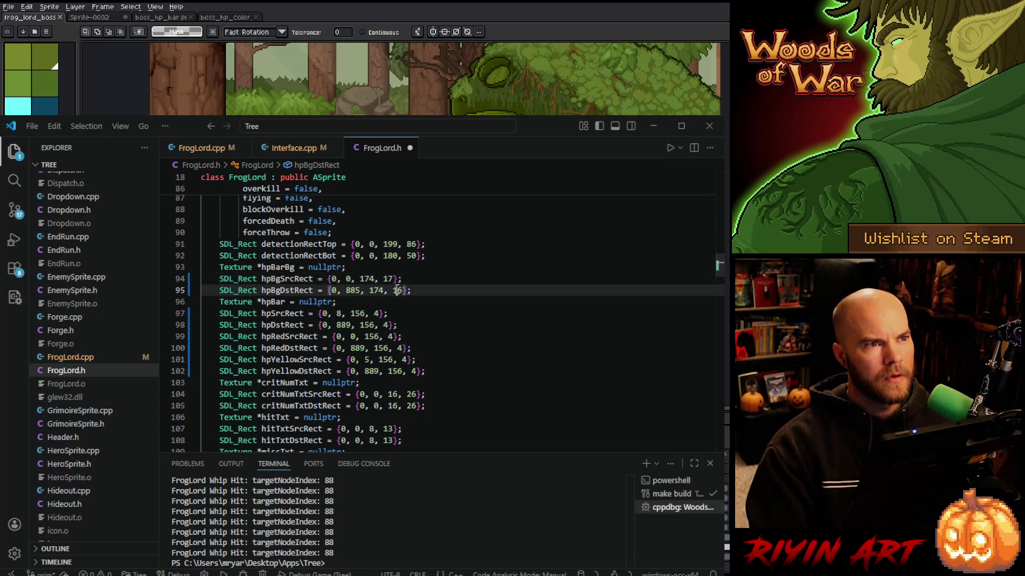
{"action": "type", "text": "17"}
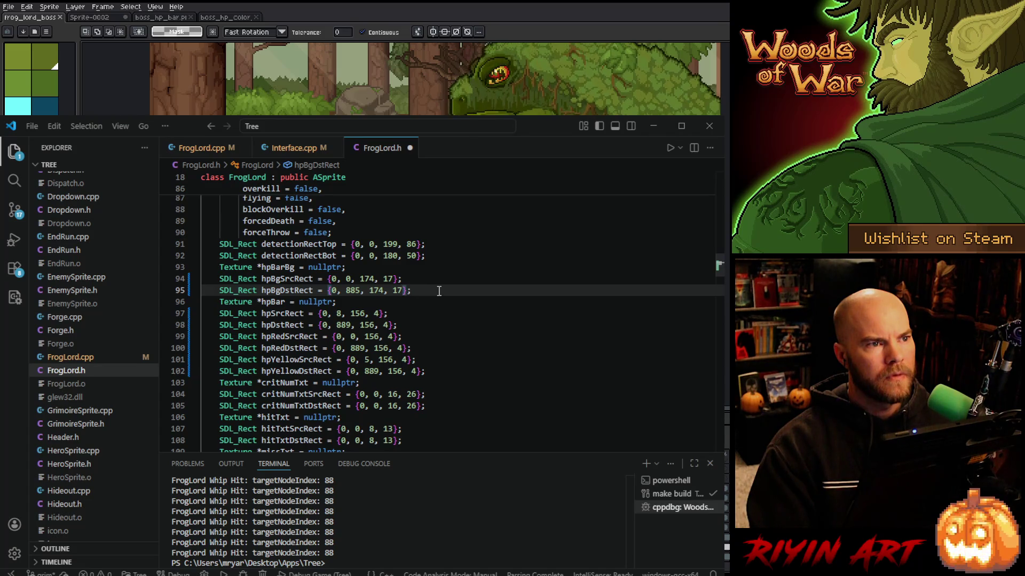
Move the hpBgDstRect frame y position from 885 to 884 and save FrogLord.h
{"action": "double_click", "coordinate": [343, 325]}
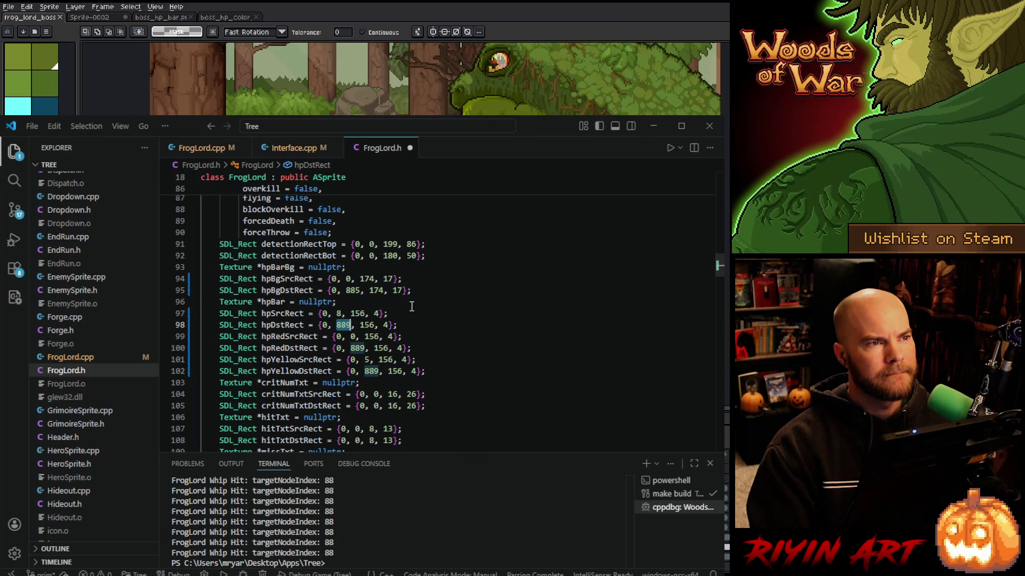
{"action": "mouse_move", "coordinate": [349, 292]}
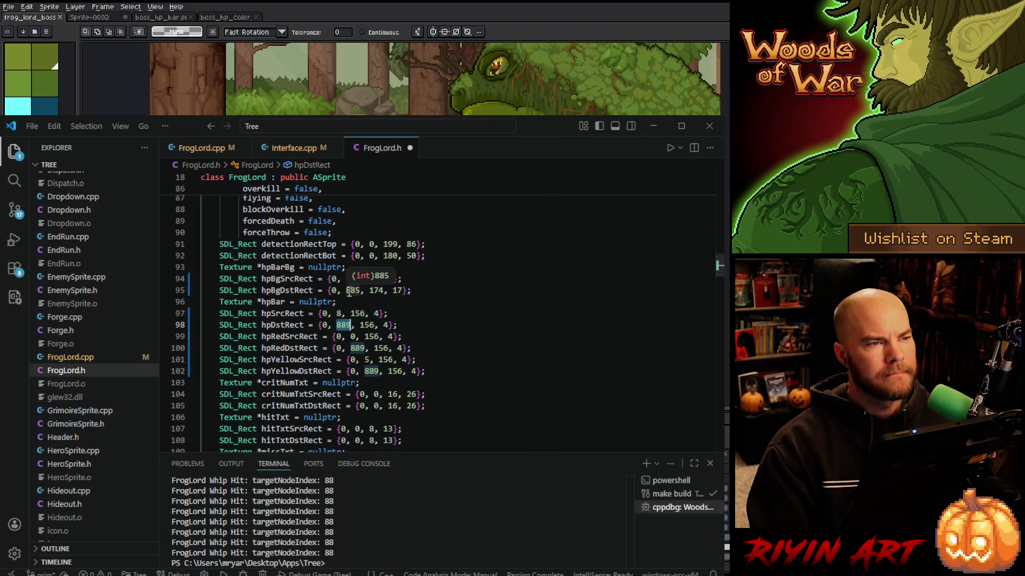
{"action": "double_click", "coordinate": [350, 291]}
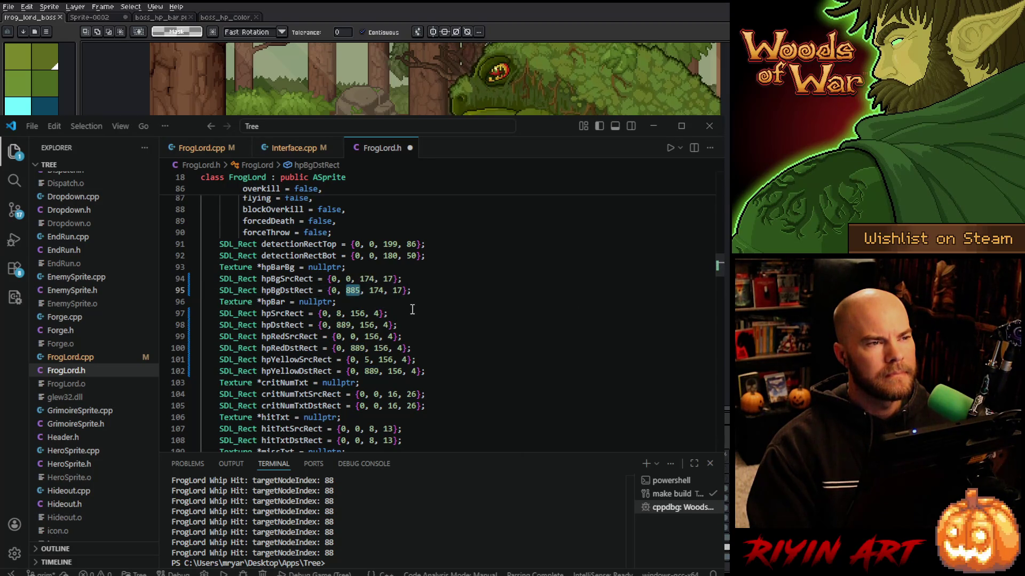
{"action": "type", "text": "884"}
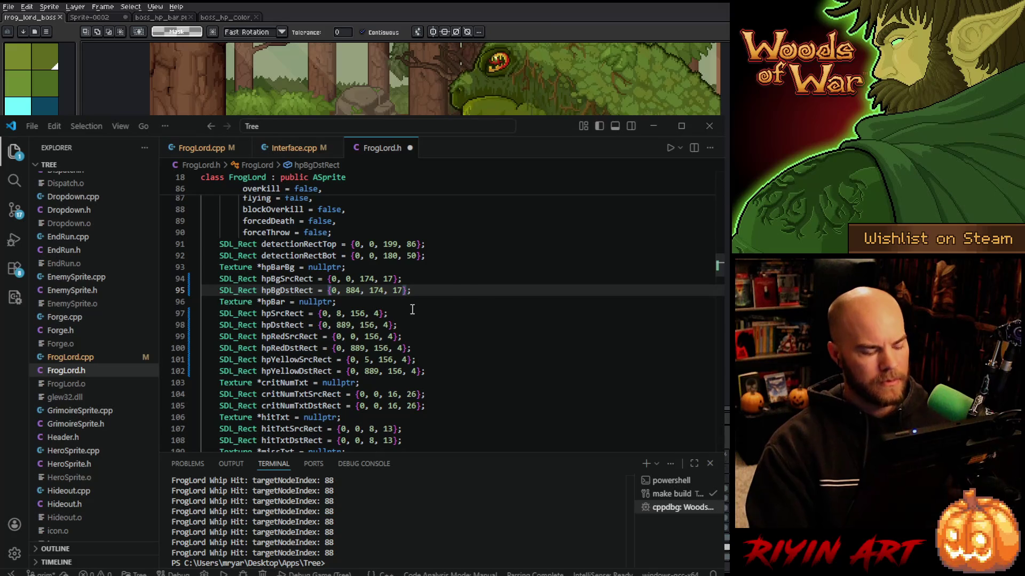
{"action": "key", "text": "ctrl+s"}
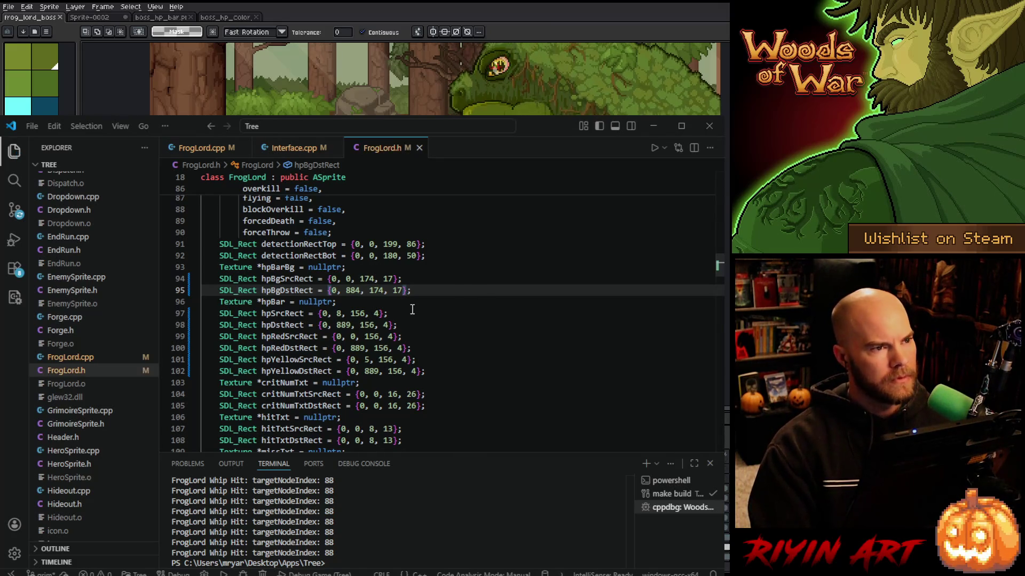
{"action": "scroll", "coordinate": [412, 310], "scroll_direction": "down", "scroll_amount": 1}
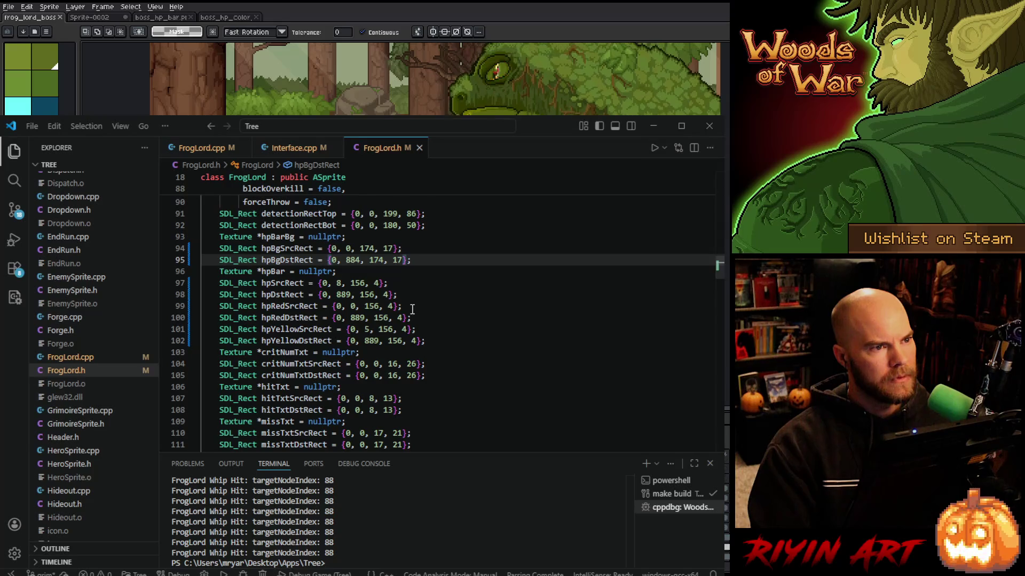
{"action": "scroll", "coordinate": [412, 310], "scroll_direction": "down", "scroll_amount": 1}
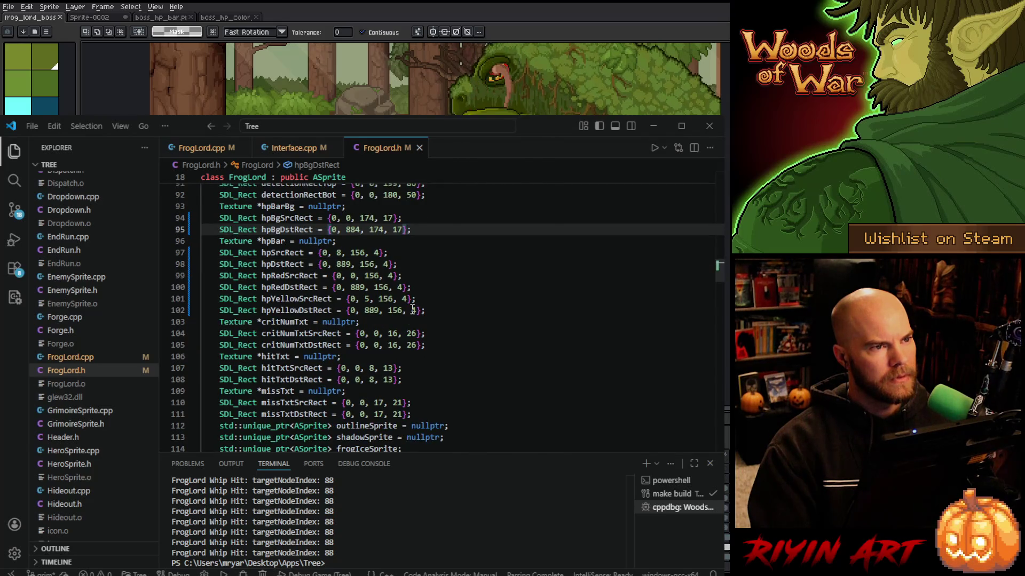
{"action": "scroll", "coordinate": [412, 310], "scroll_direction": "up", "scroll_amount": 4}
{"action": "scroll", "coordinate": [436, 357], "scroll_direction": "down", "scroll_amount": 1}
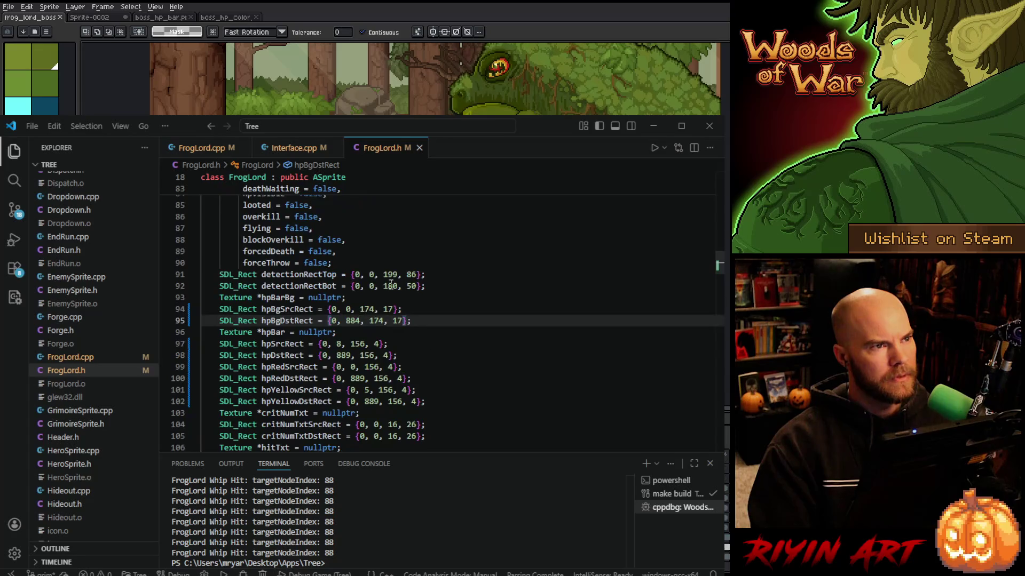
In FrogLord.cpp, change the four 'y += 7' offsets on lines 186–189 to 8
{"action": "left_click", "coordinate": [208, 153]}
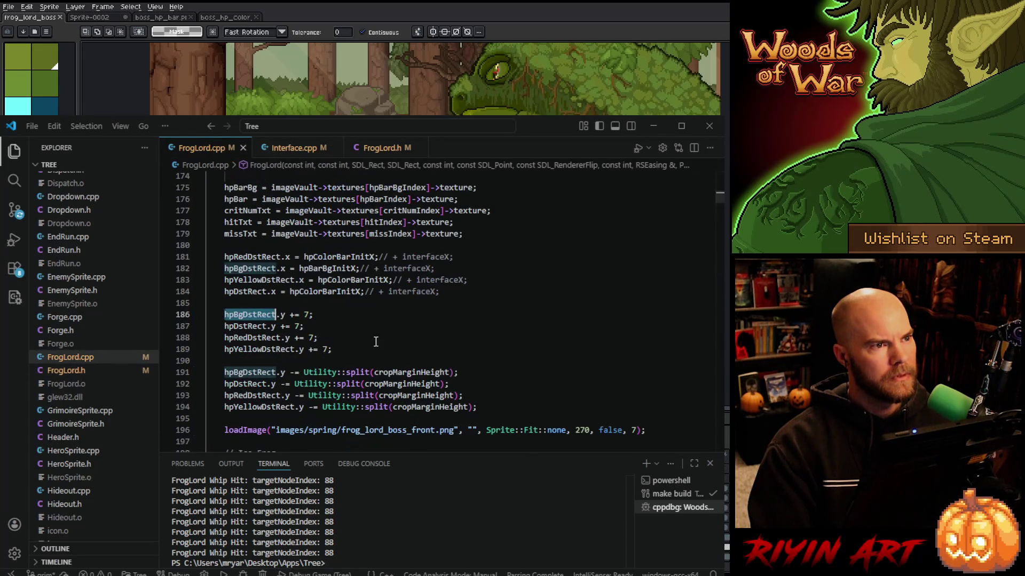
{"action": "left_click", "coordinate": [345, 323]}
{"action": "double_click", "coordinate": [308, 315]}
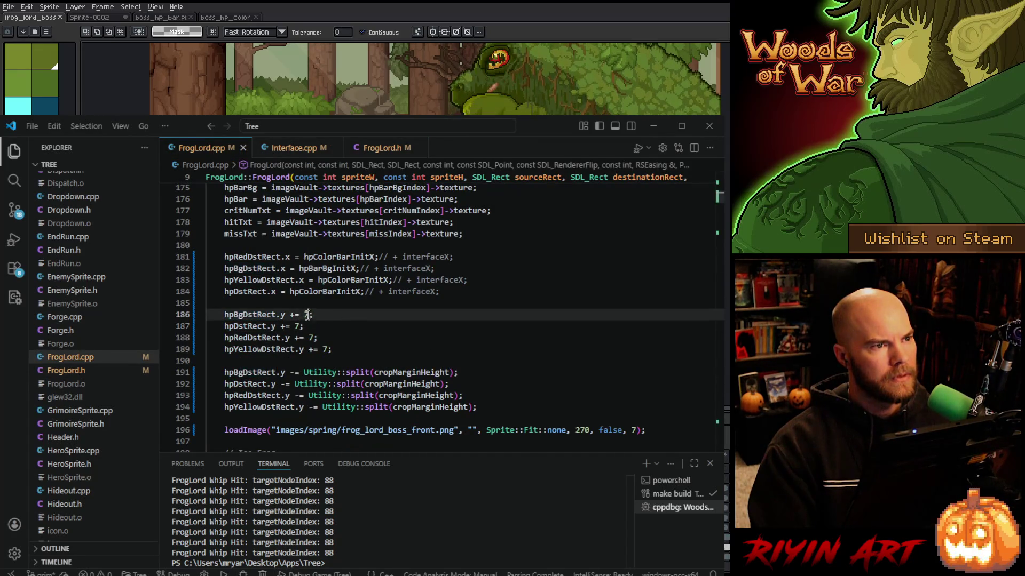
{"action": "type", "text": "8"}
{"action": "double_click", "coordinate": [296, 326]}
{"action": "type", "text": "8"}
{"action": "double_click", "coordinate": [311, 338]}
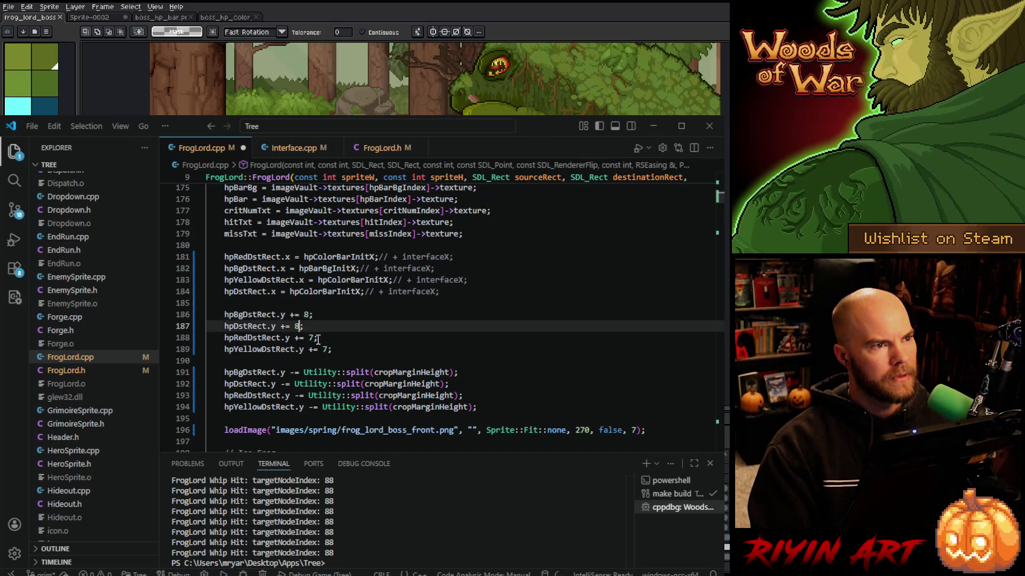
{"action": "type", "text": "8"}
{"action": "double_click", "coordinate": [326, 349]}
{"action": "type", "text": "8"}
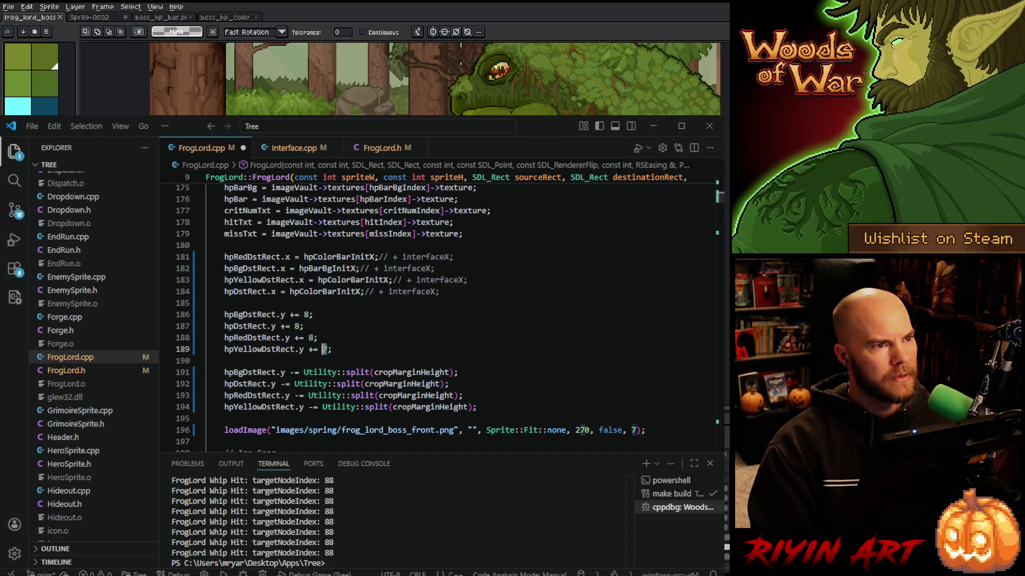
{"action": "left_click", "coordinate": [345, 333]}
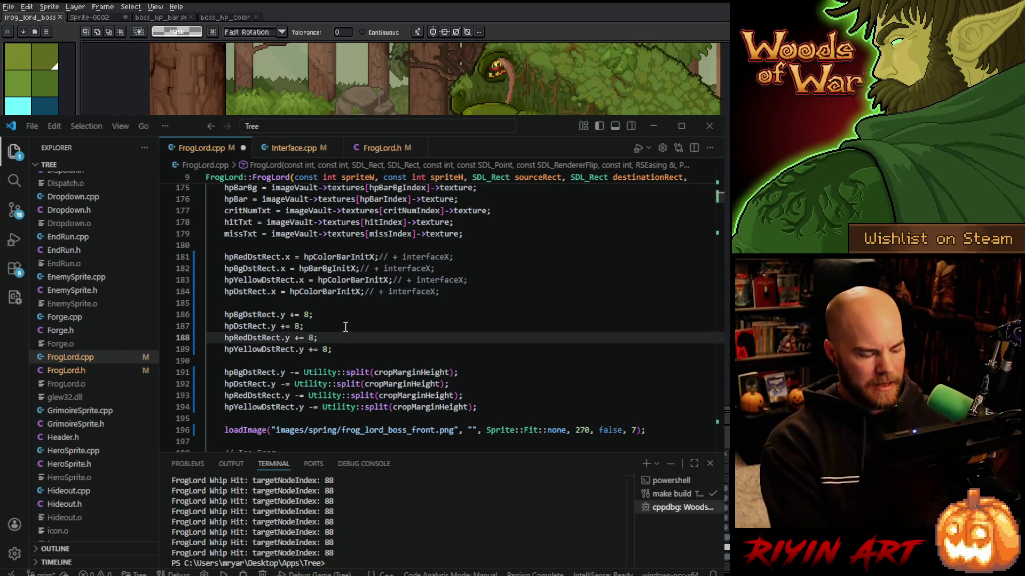
Replace the 172 widths on lines 1809 and 169 with 156
{"action": "key", "text": "ctrl+f"}
{"action": "key", "text": "Return"}
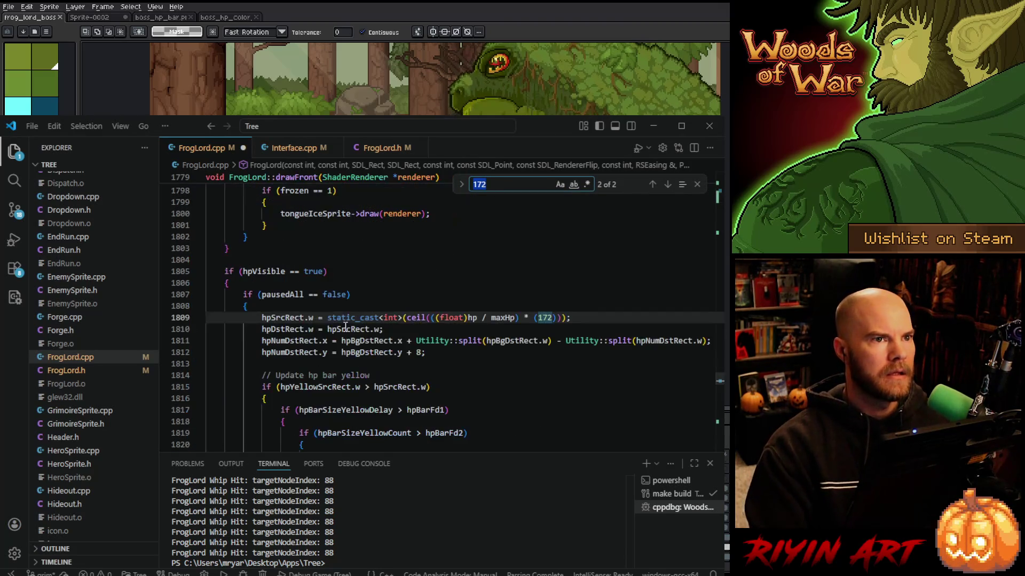
{"action": "double_click", "coordinate": [547, 318]}
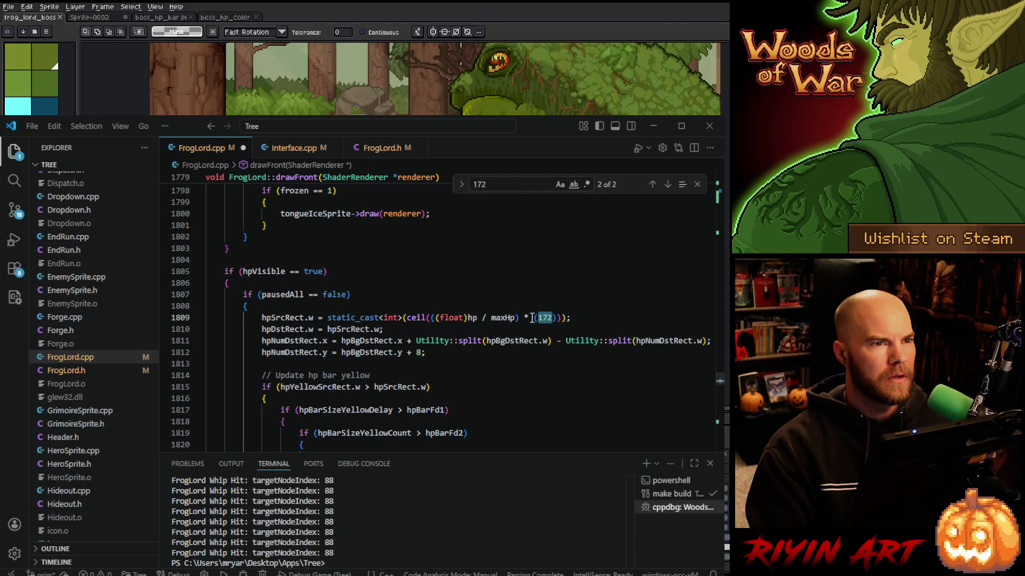
{"action": "left_click_drag", "start_coordinate": [532, 318], "coordinate": [542, 318]}
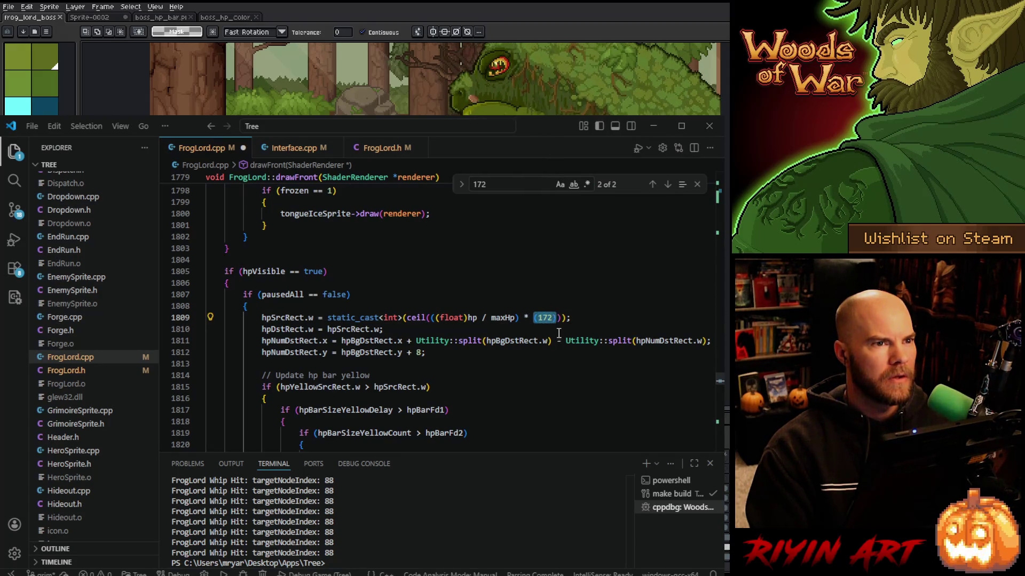
{"action": "type", "text": "156"}
{"action": "left_click", "coordinate": [667, 186]}
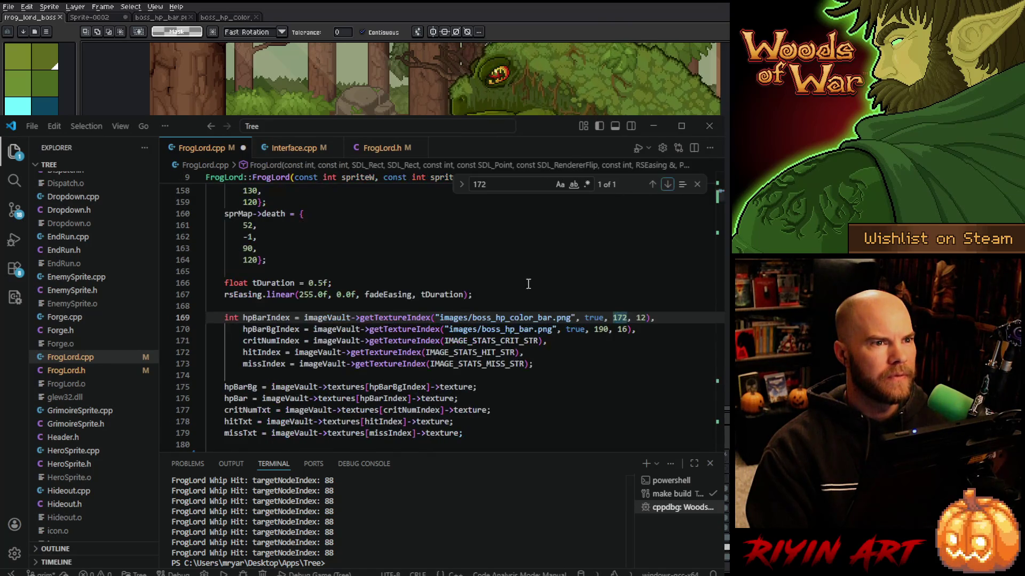
{"action": "double_click", "coordinate": [621, 318]}
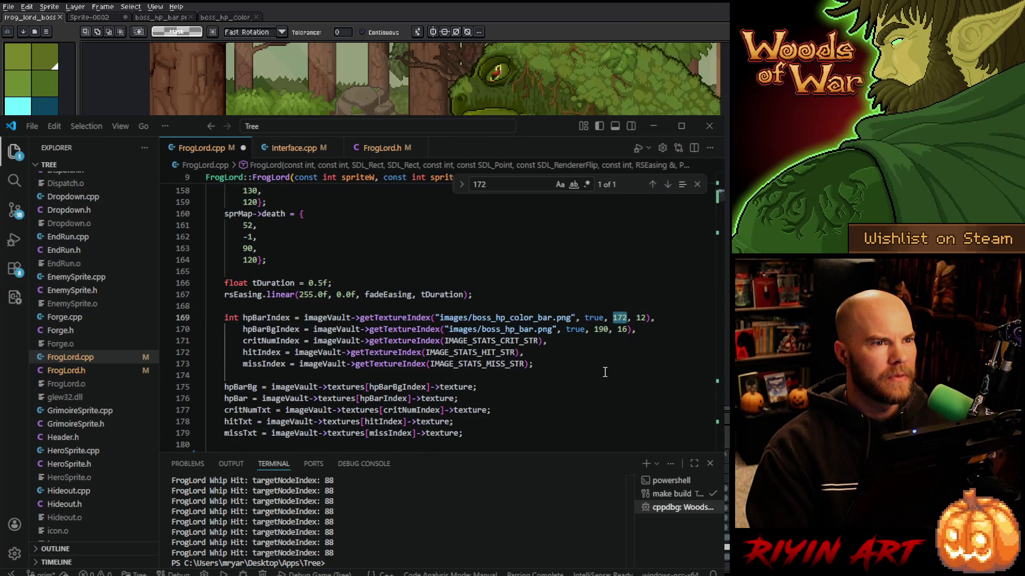
{"action": "type", "text": "156"}
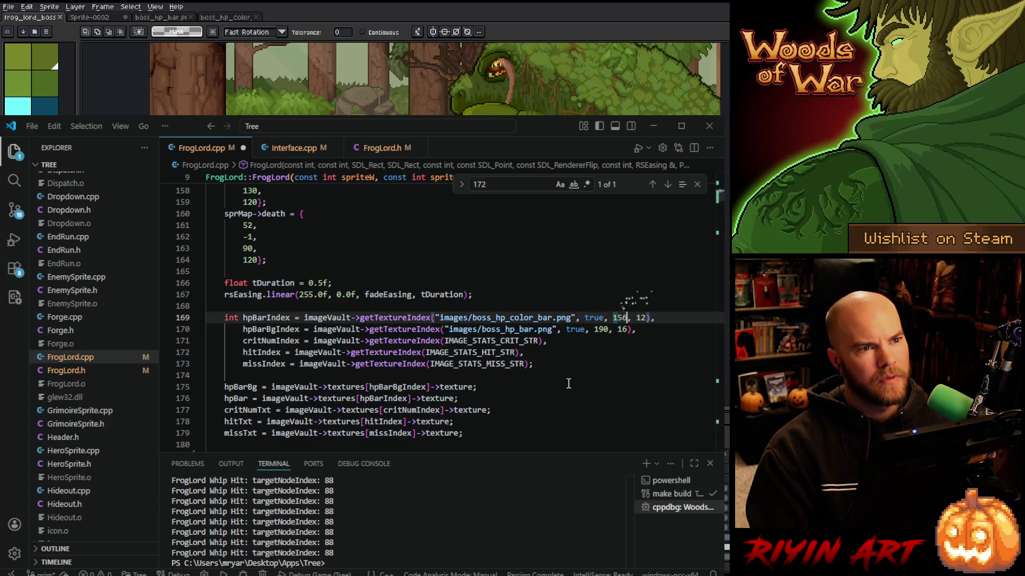
Set the boss_hp_bar frame size on line 170 to 174 by 17
{"action": "double_click", "coordinate": [602, 329]}
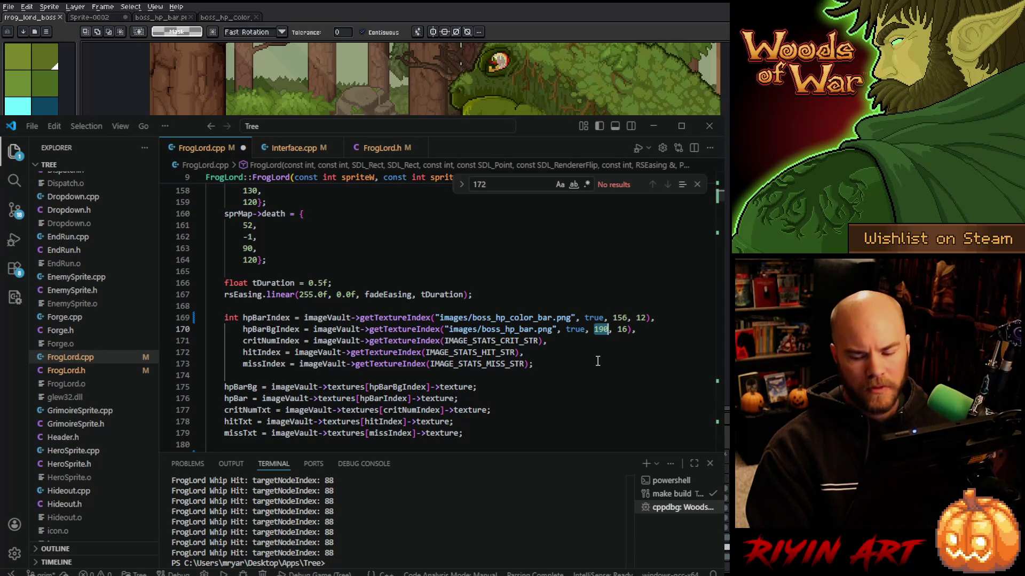
{"action": "type", "text": "174"}
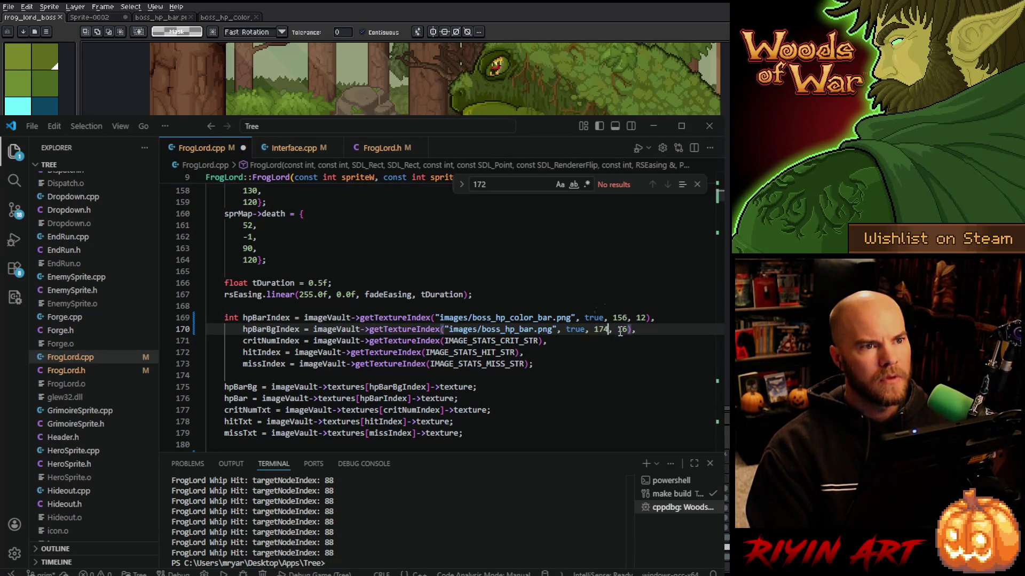
{"action": "double_click", "coordinate": [620, 331]}
{"action": "type", "text": "17"}
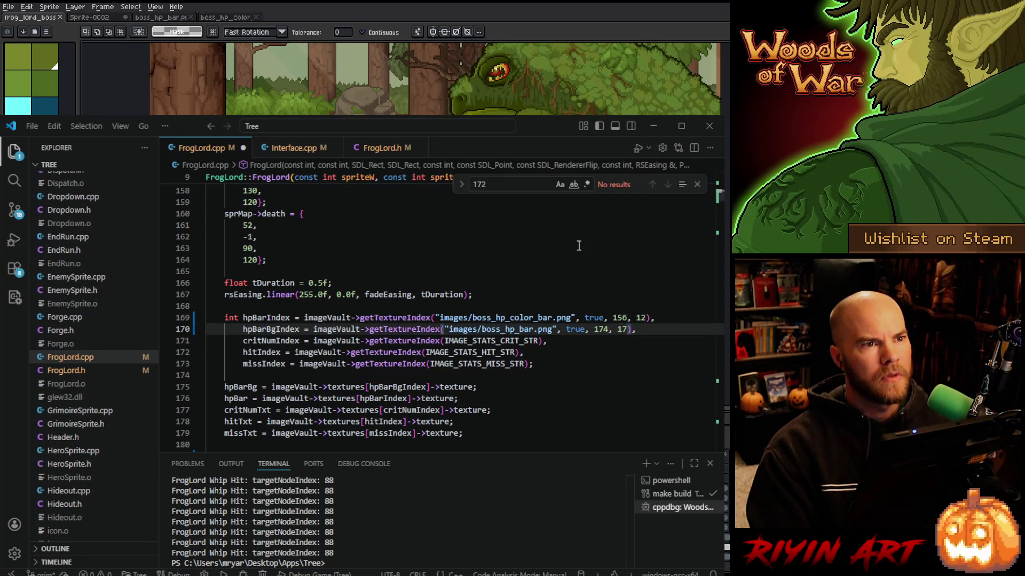
Search FrogLord.cpp for remaining 190 values and check lines 192–194
{"action": "key", "text": "ctrl+f"}
{"action": "type", "text": "190"}
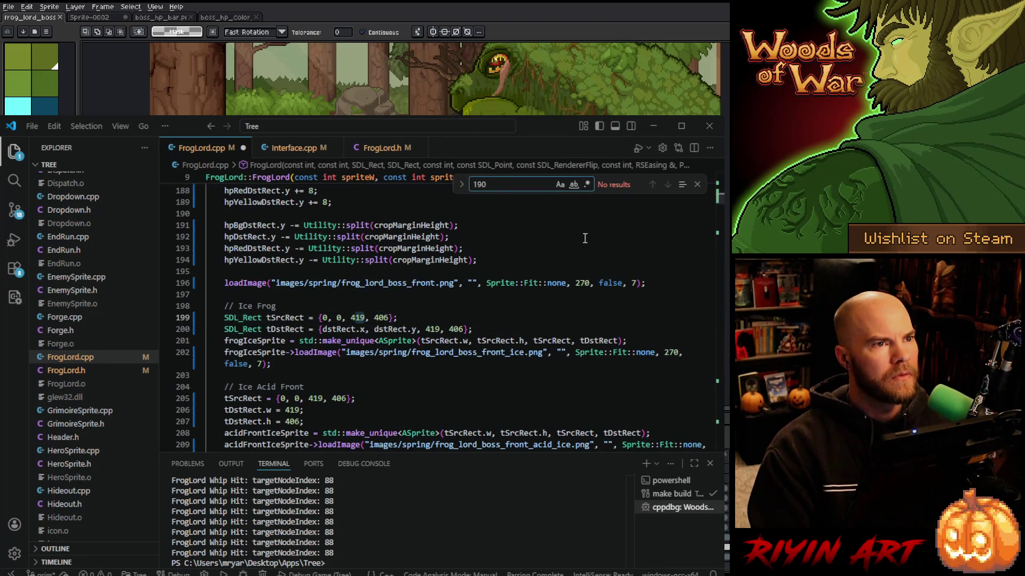
{"action": "key", "text": "Escape"}
{"action": "left_click", "coordinate": [545, 238]}
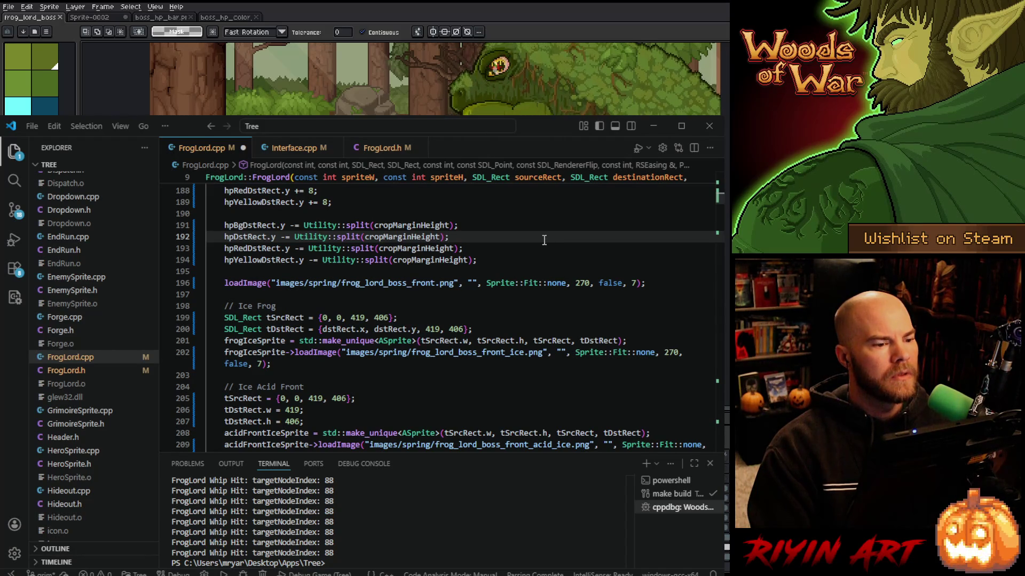
{"action": "left_click", "coordinate": [515, 260]}
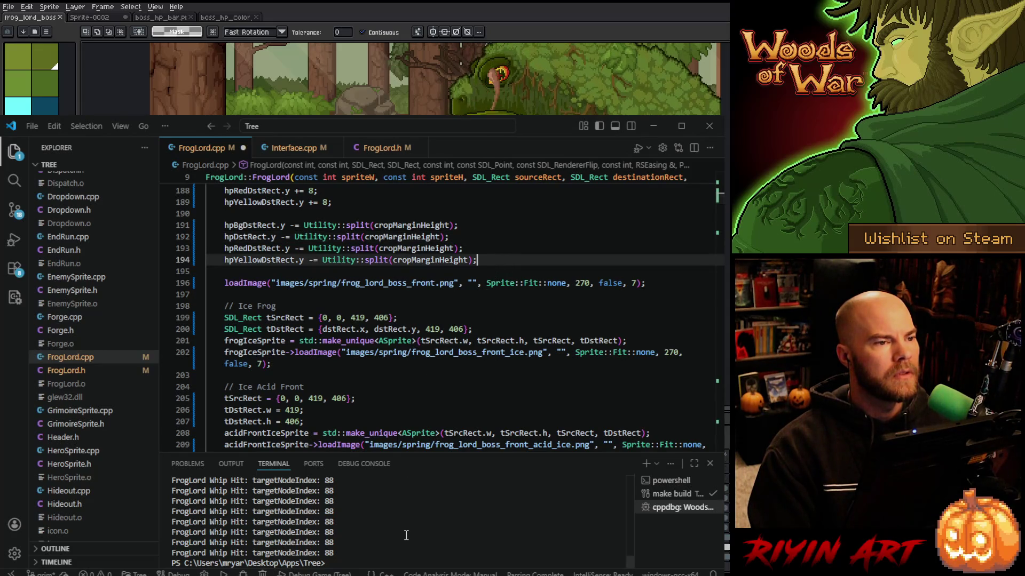
{"action": "left_click", "coordinate": [407, 490]}
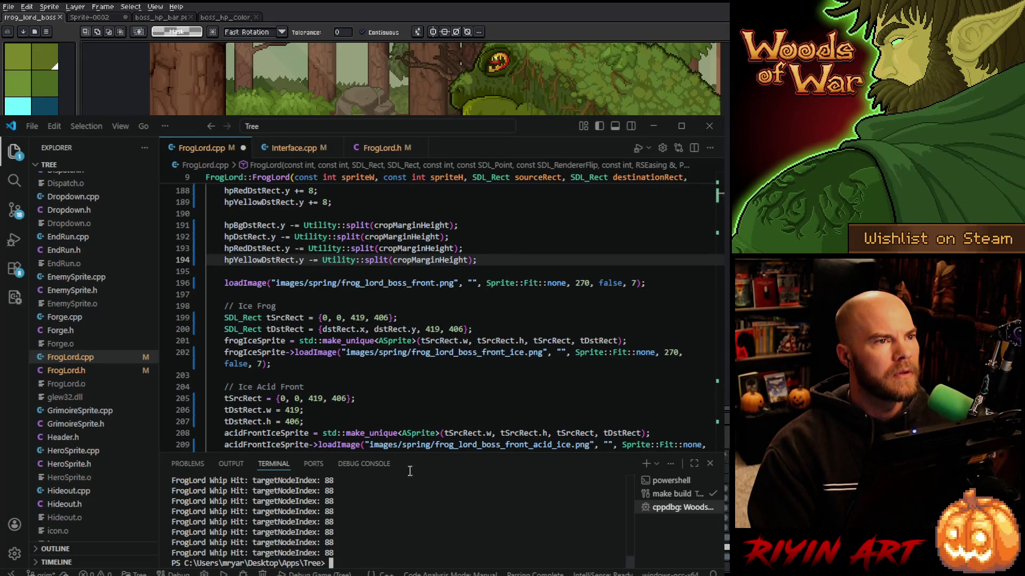
Close the boss_hp_color and boss_hp_bar sprites and discard Sprite-0002 without saving
{"action": "left_click", "coordinate": [654, 127]}
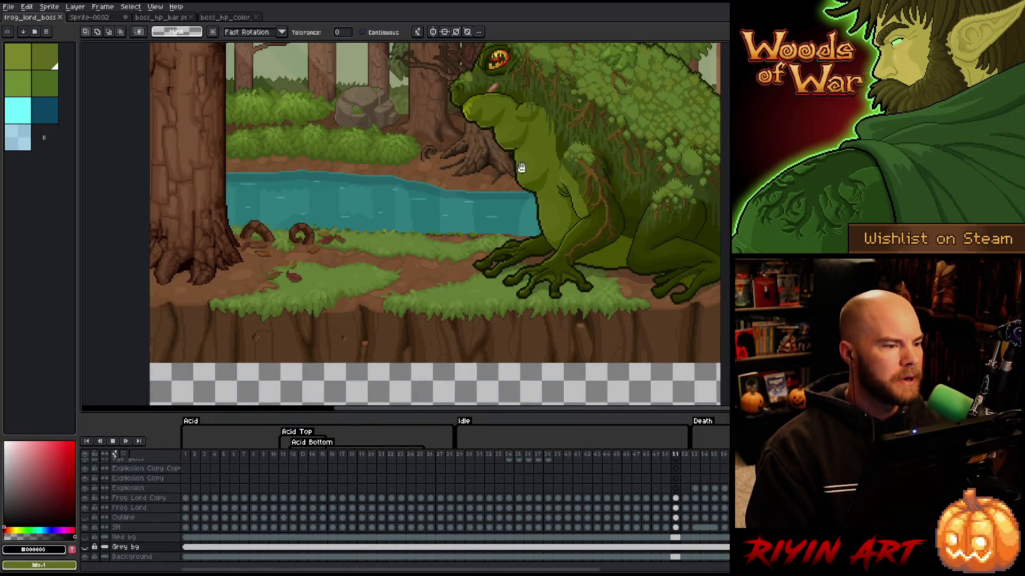
{"action": "left_click", "coordinate": [248, 18]}
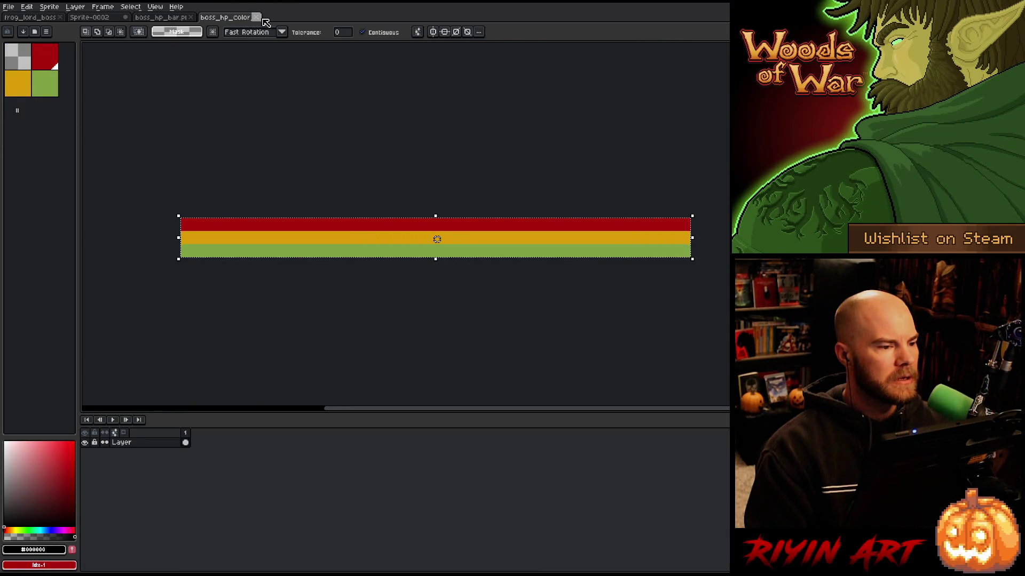
{"action": "left_click", "coordinate": [258, 19]}
{"action": "left_click", "coordinate": [196, 18]}
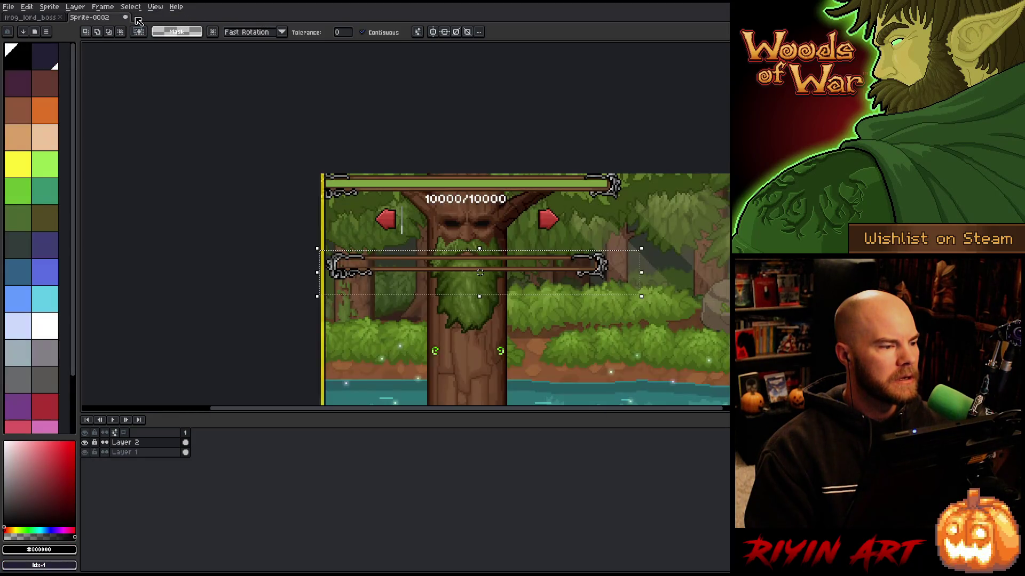
{"action": "left_click", "coordinate": [127, 18]}
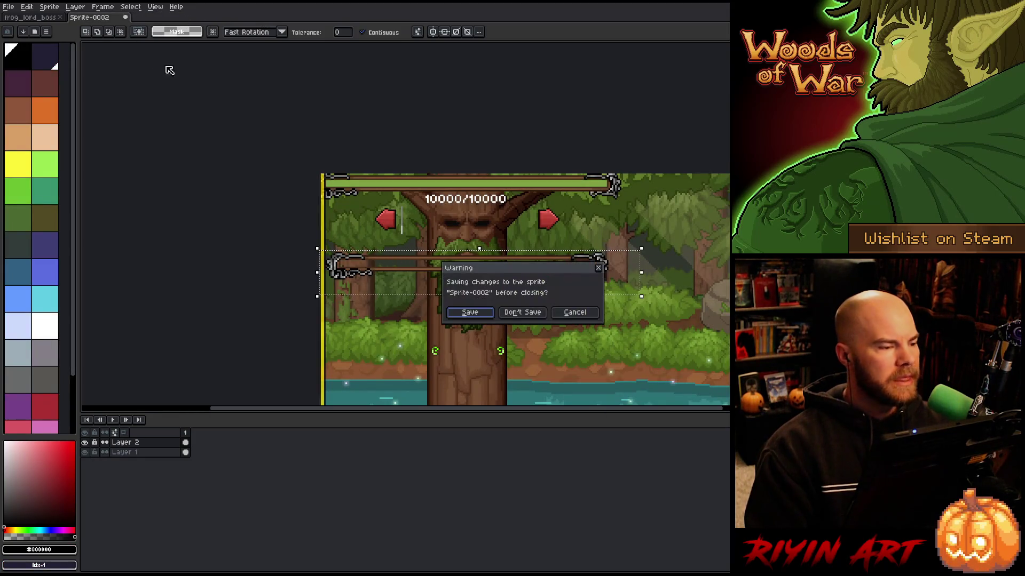
{"action": "left_click", "coordinate": [518, 313]}
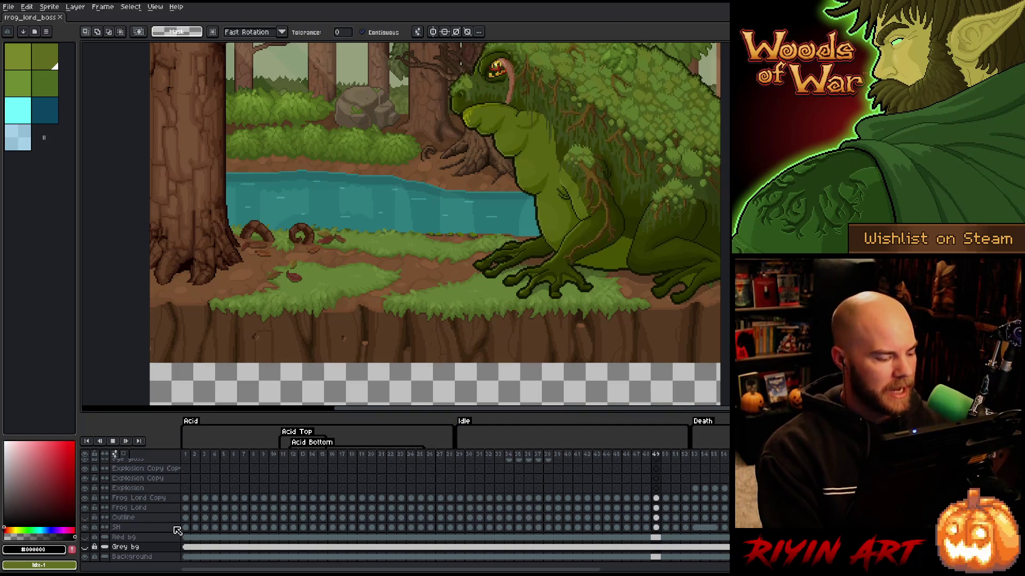
Make the Grey bg layer visible and pan to frame the frog boss
{"action": "left_click", "coordinate": [84, 547]}
{"action": "scroll", "coordinate": [341, 213], "scroll_direction": "down", "scroll_amount": 2}
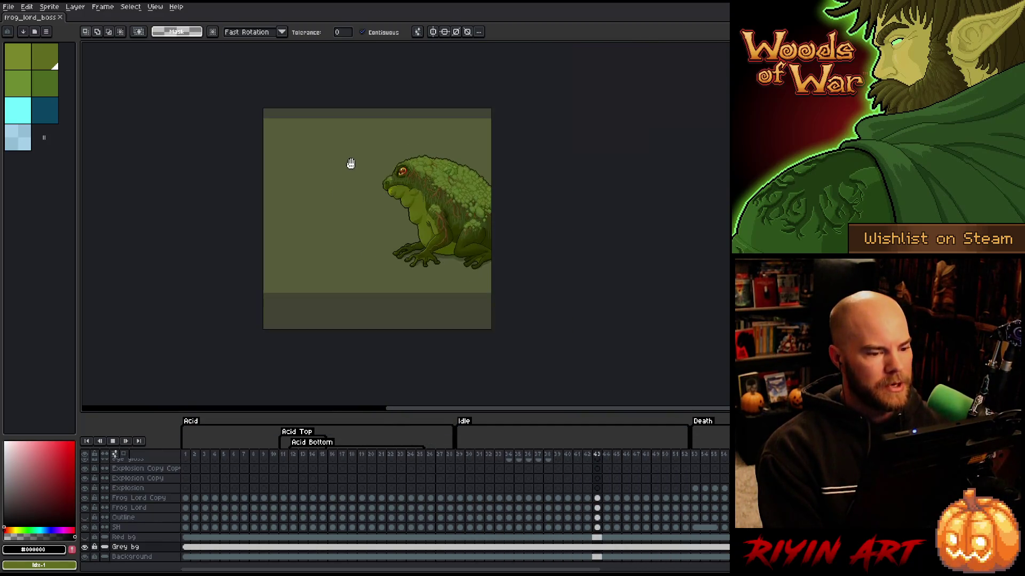
{"action": "scroll", "coordinate": [385, 161], "scroll_direction": "up", "scroll_amount": 1}
{"action": "scroll", "coordinate": [386, 162], "scroll_direction": "down", "scroll_amount": 1}
{"action": "scroll", "coordinate": [391, 261], "scroll_direction": "up", "scroll_amount": 1}
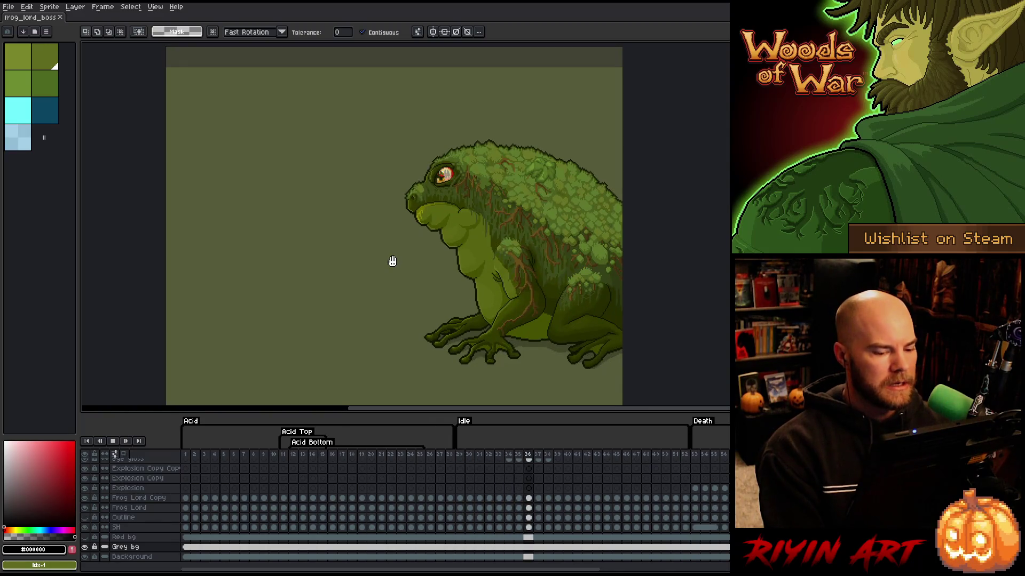
{"action": "key", "text": "h"}
{"action": "left_click_drag", "start_coordinate": [391, 272], "coordinate": [382, 257]}
{"action": "key", "text": "w"}
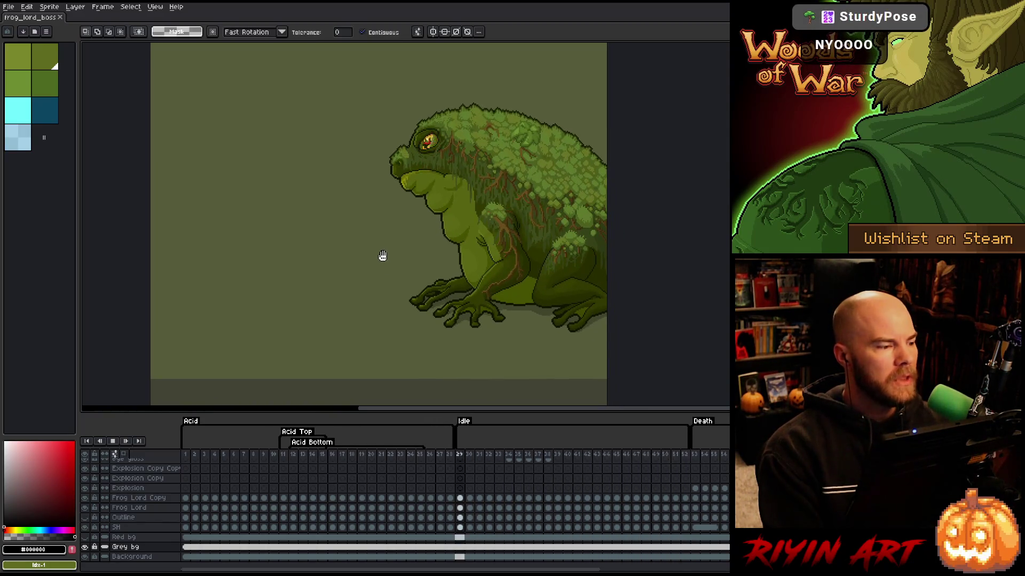